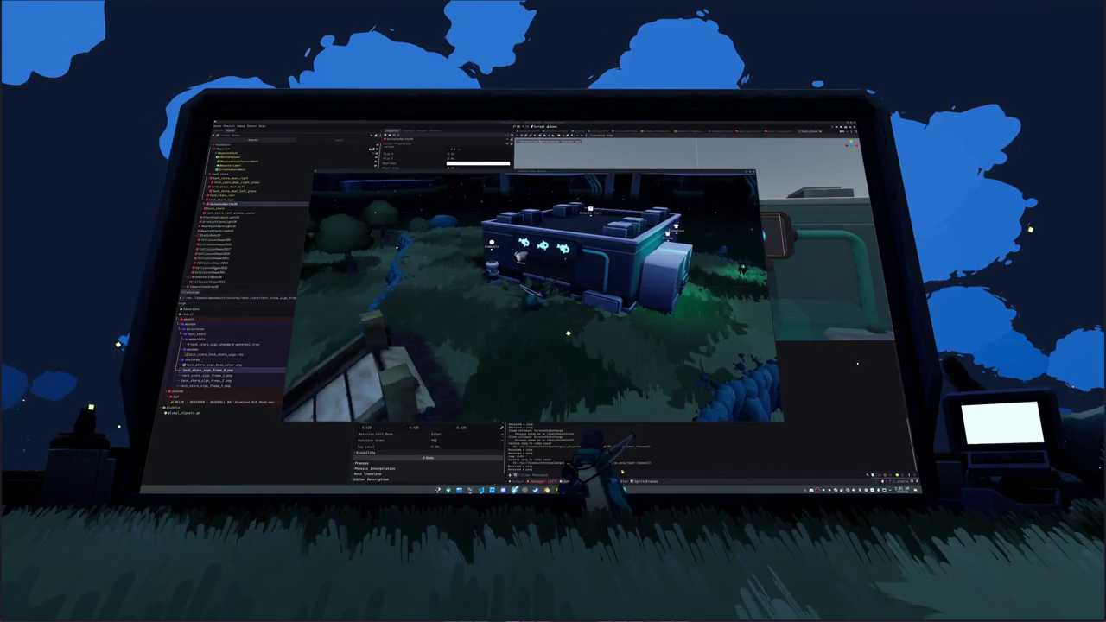
- Stop the game and nudge a selected building light slightly right in Top view
{"action": "key", "text": "F8"}
{"action": "scroll", "coordinate": [615, 218], "scroll_direction": "down", "scroll_amount": 5}
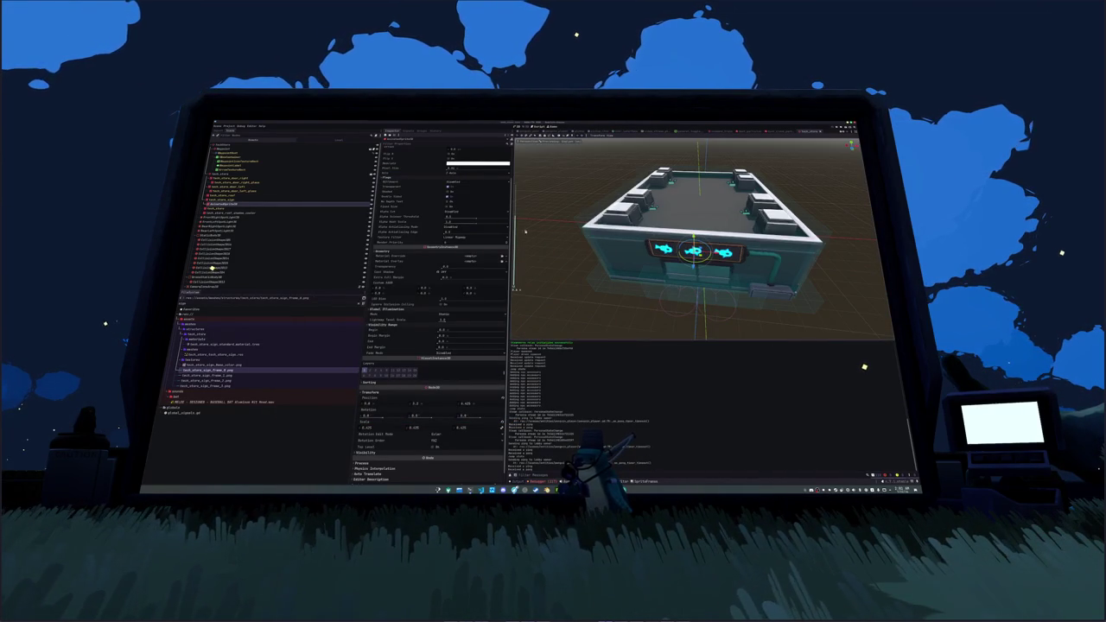
{"action": "left_click", "coordinate": [226, 217]}
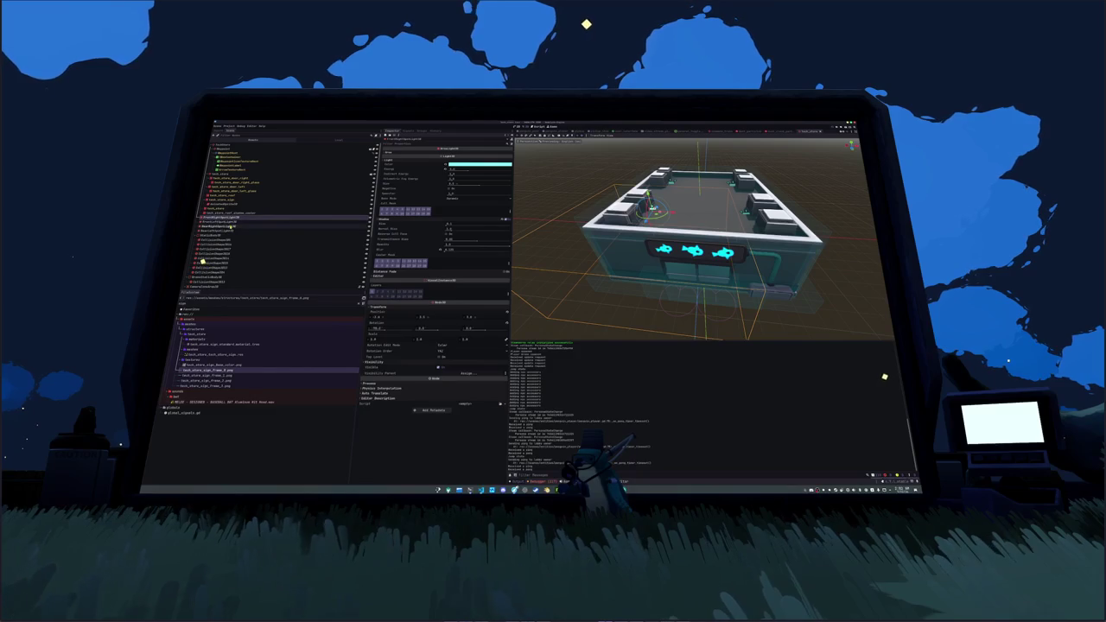
{"action": "left_click", "coordinate": [216, 225]}
{"action": "key", "text": "KP_7"}
{"action": "scroll", "coordinate": [654, 208], "scroll_direction": "down", "scroll_amount": 3}
{"action": "scroll", "coordinate": [654, 208], "scroll_direction": "up", "scroll_amount": 2}
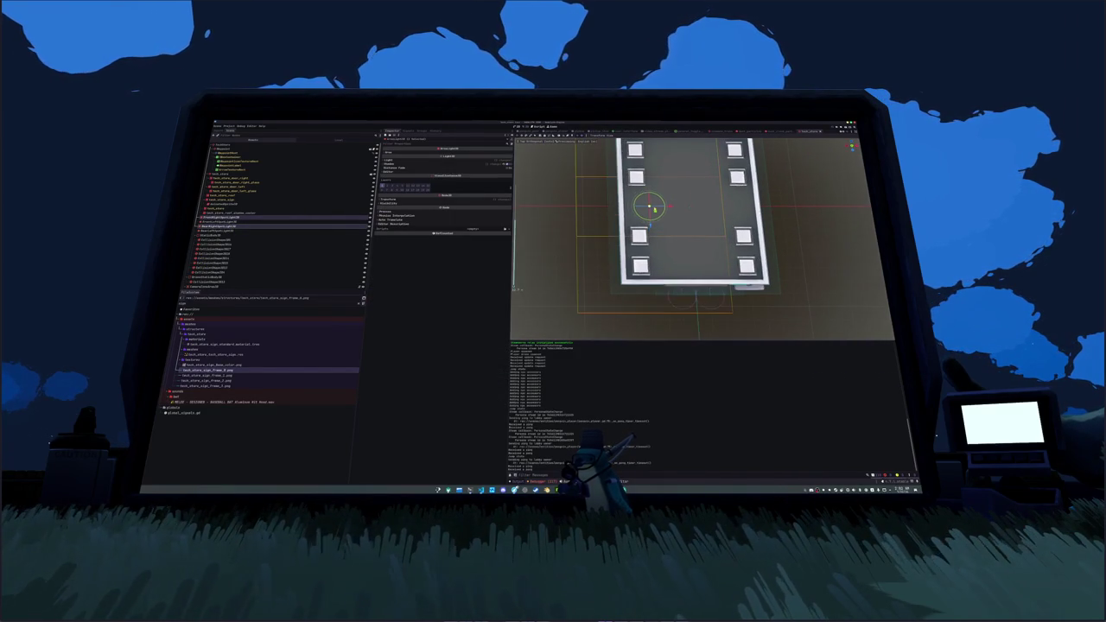
{"action": "left_click_drag", "start_coordinate": [669, 207], "coordinate": [679, 207]}
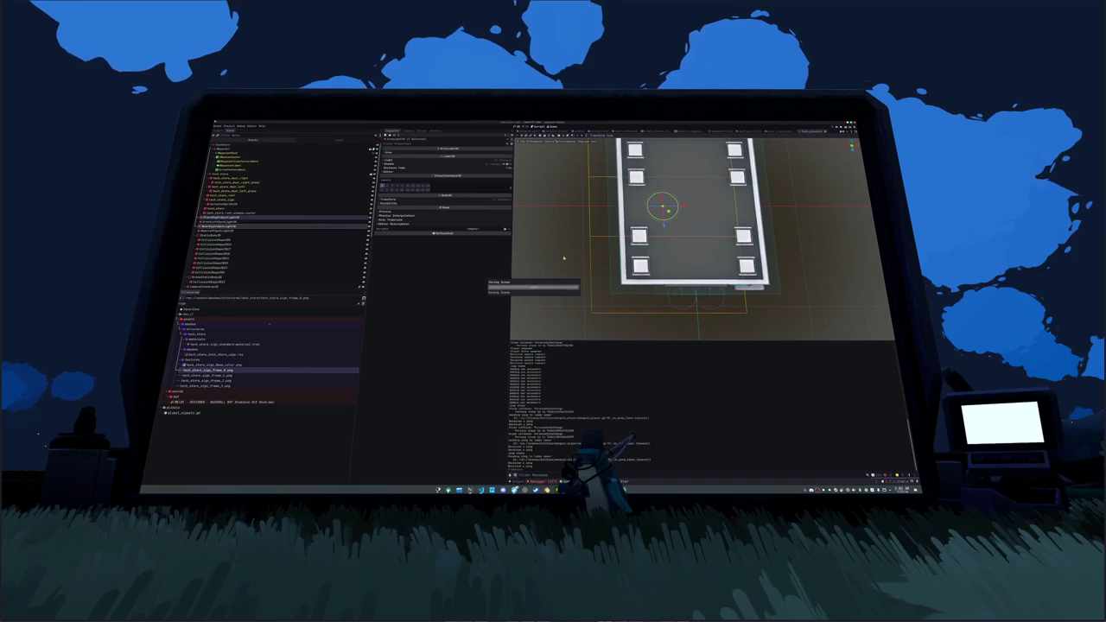
- Step through the next light nodes, then run the game to check the night lighting
{"action": "left_click", "coordinate": [220, 223]}
{"action": "key", "text": "Down"}
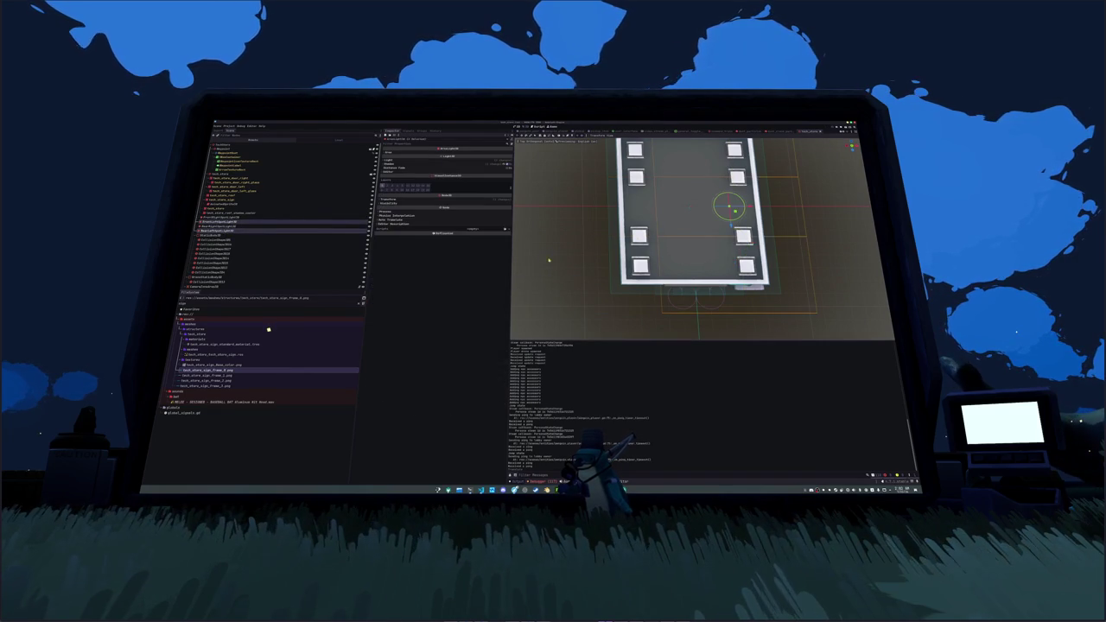
{"action": "key", "text": "Down"}
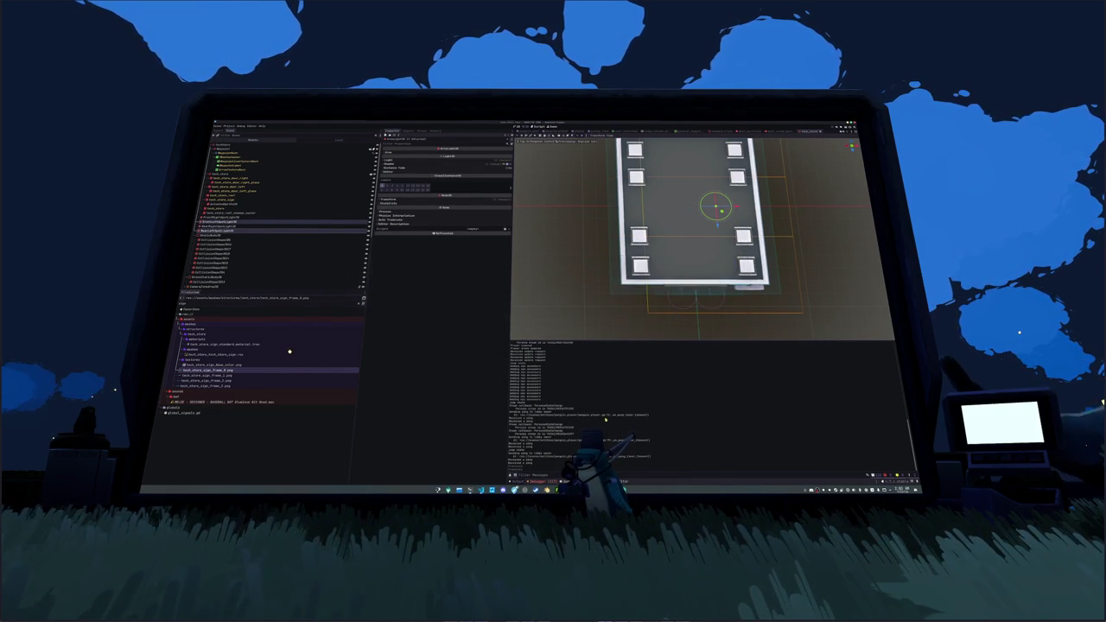
{"action": "key", "text": "F5"}
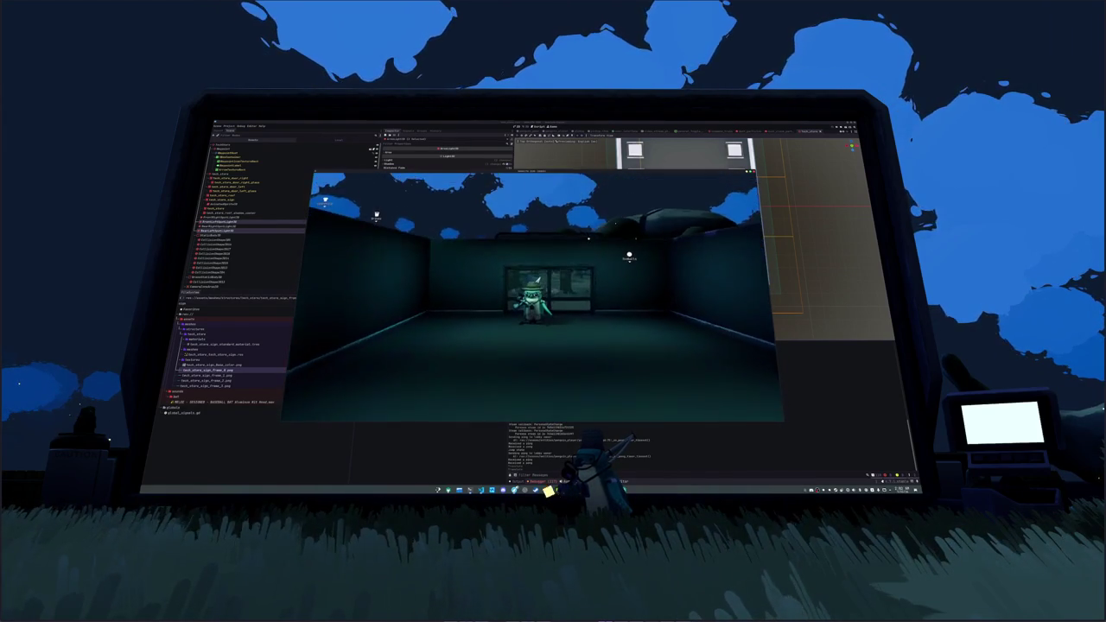
- Stop the game and delete three of the building's light nodes
{"action": "key", "text": "F8"}
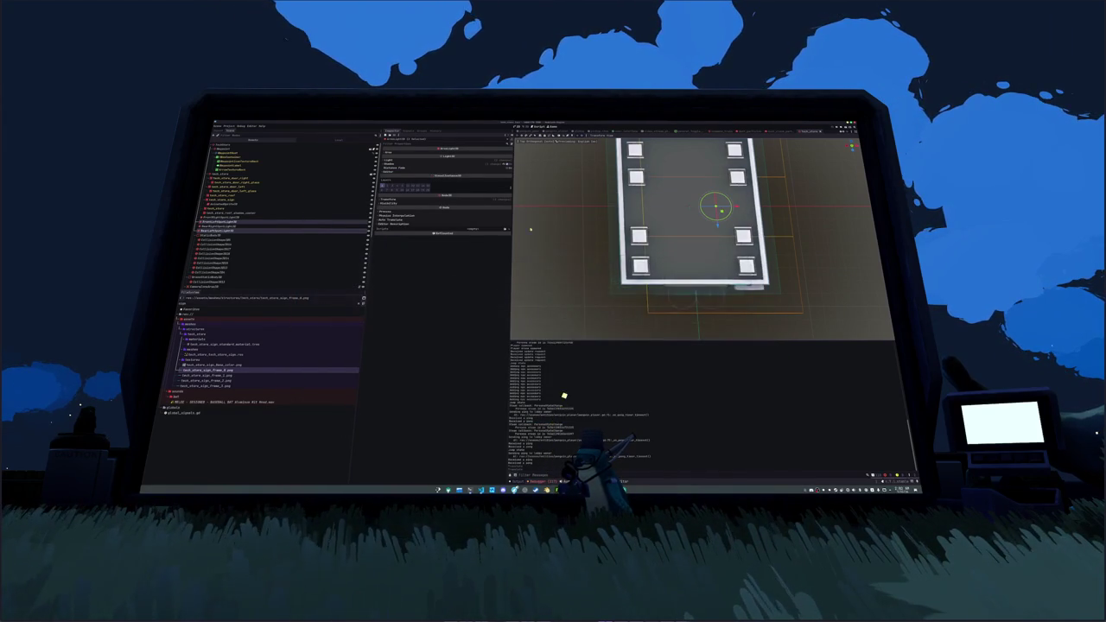
{"action": "scroll", "coordinate": [531, 238], "scroll_direction": "down", "scroll_amount": 2}
{"action": "left_click", "coordinate": [239, 216]}
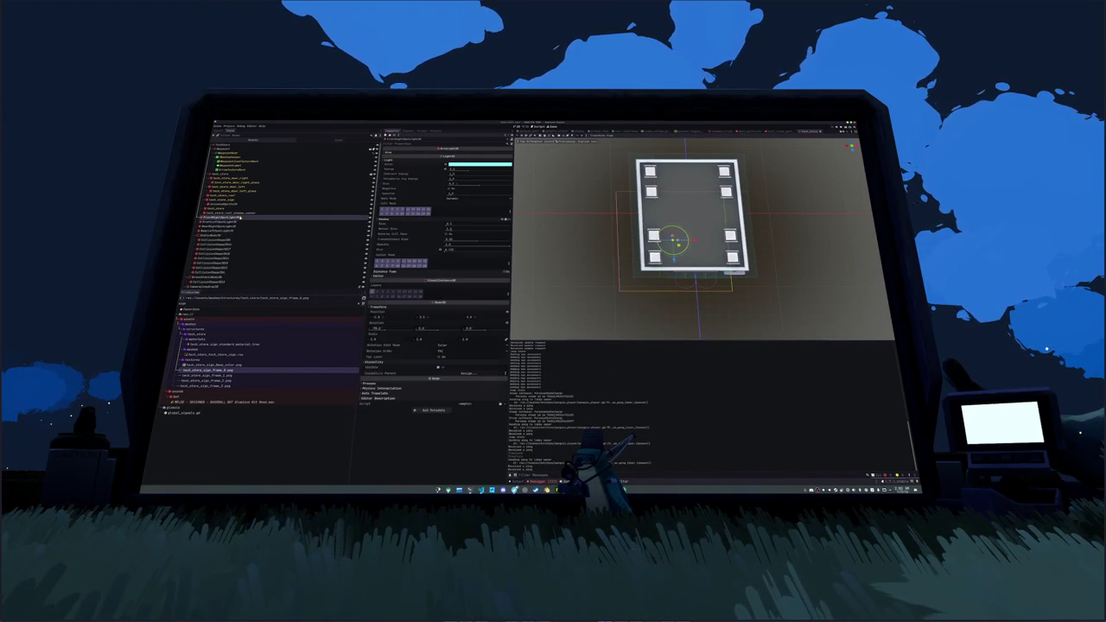
{"action": "left_click", "coordinate": [230, 230]}
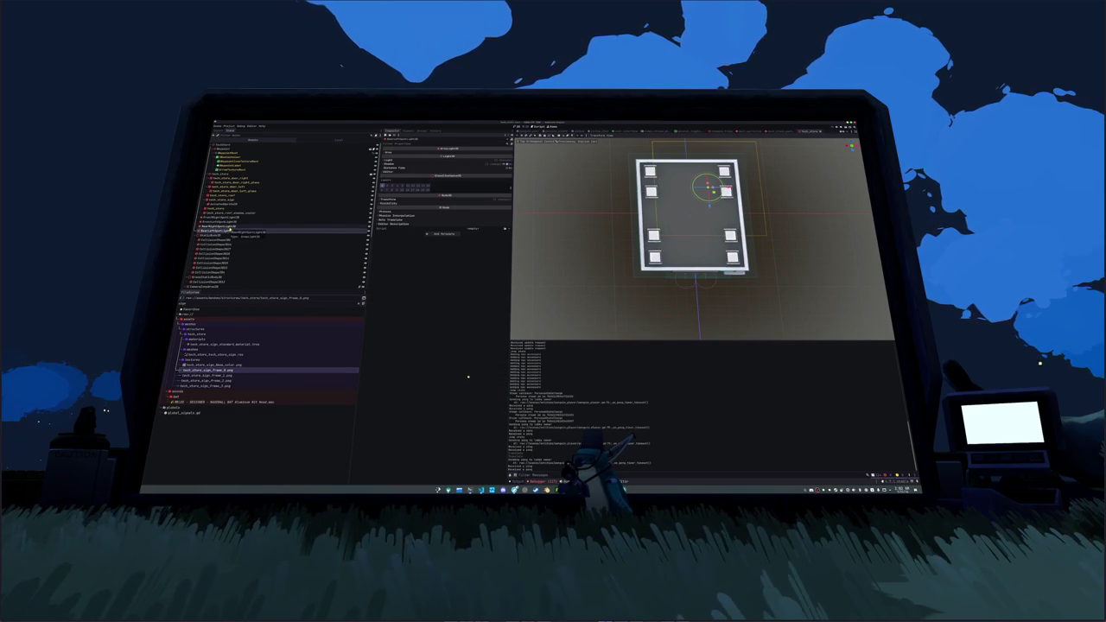
{"action": "left_click", "coordinate": [232, 223]}
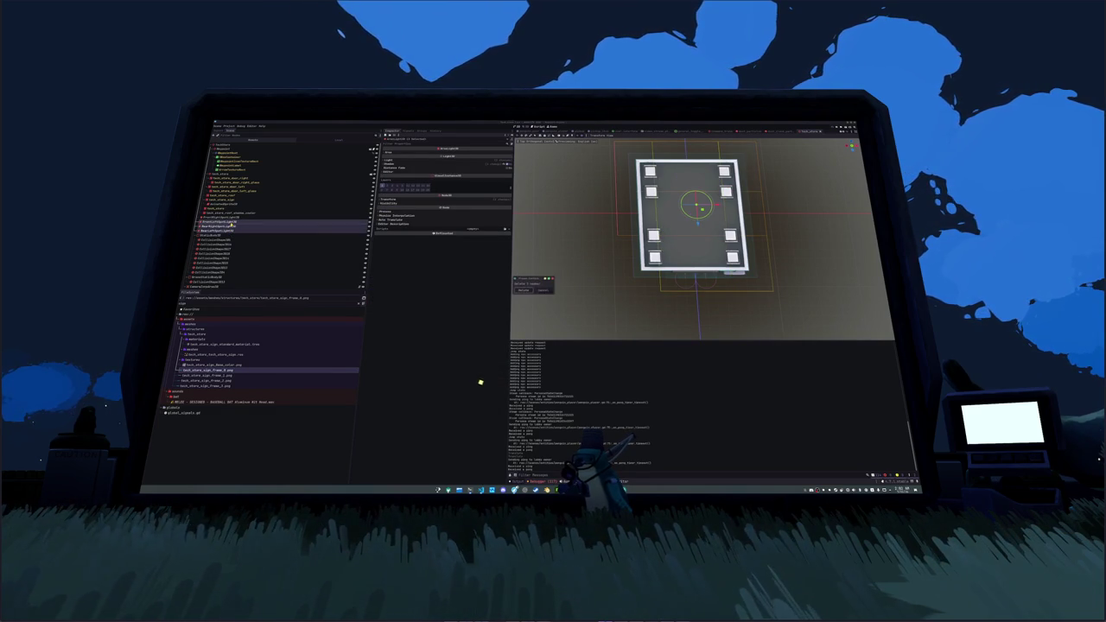
{"action": "key", "text": "Delete"}
- Slide a remaining light's Transform Position x value further right in the Inspector
{"action": "left_click", "coordinate": [231, 218]}
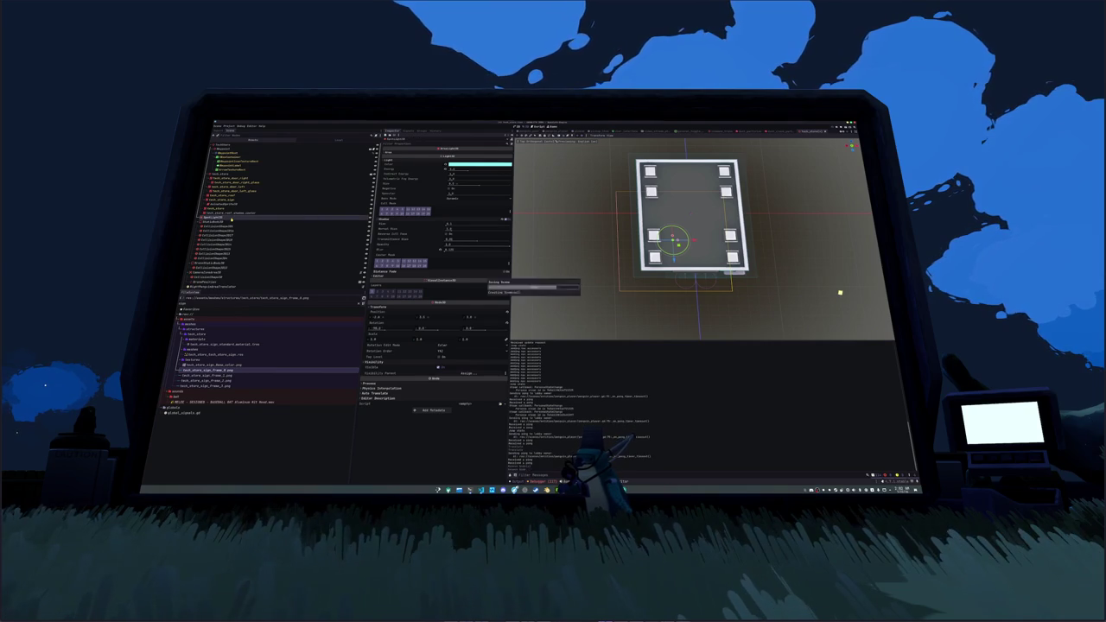
{"action": "left_click", "coordinate": [393, 319]}
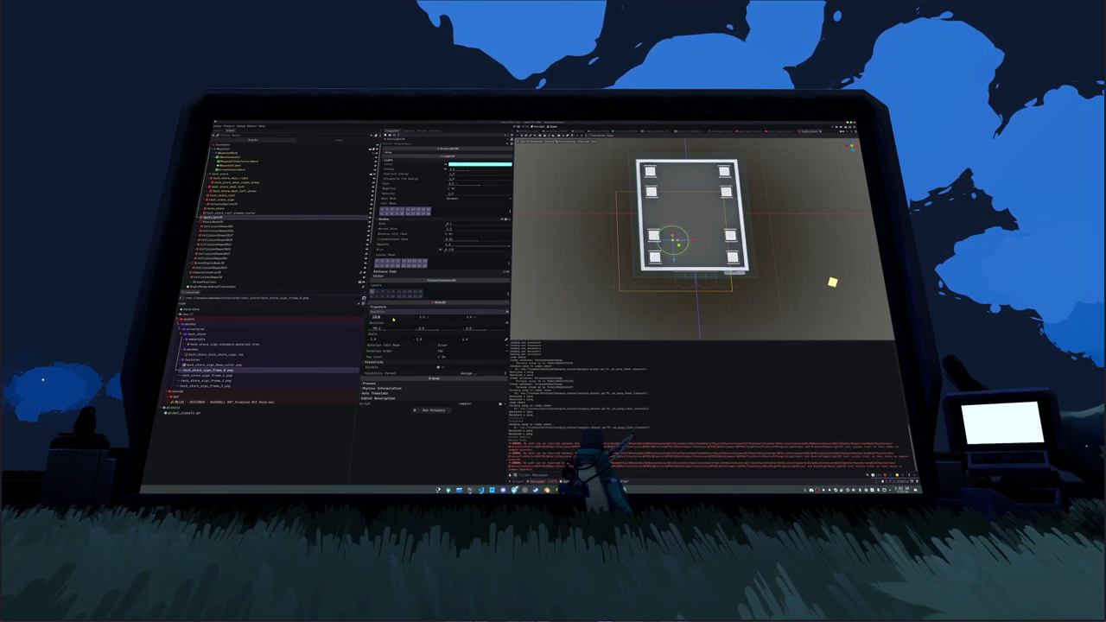
{"action": "left_click_drag", "start_coordinate": [393, 320], "coordinate": [478, 320]}
{"action": "left_click_drag", "start_coordinate": [582, 234], "coordinate": [536, 230]}
{"action": "left_click", "coordinate": [388, 152]}
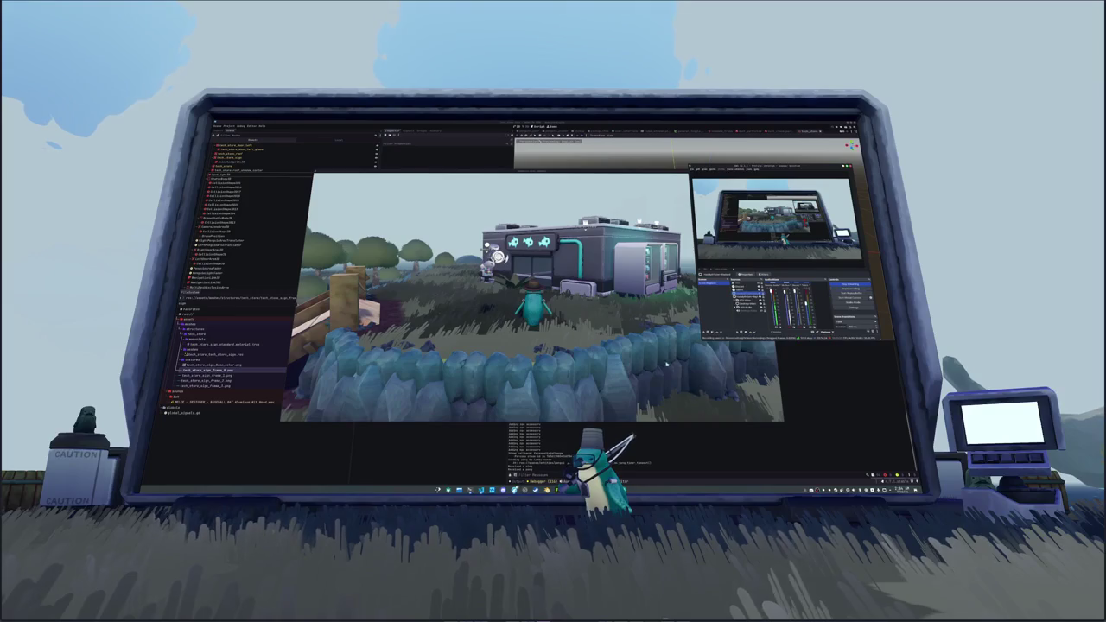
- Close the game window and save the scene with Ctrl+S
{"action": "left_click", "coordinate": [645, 379]}
{"action": "left_click", "coordinate": [813, 380]}
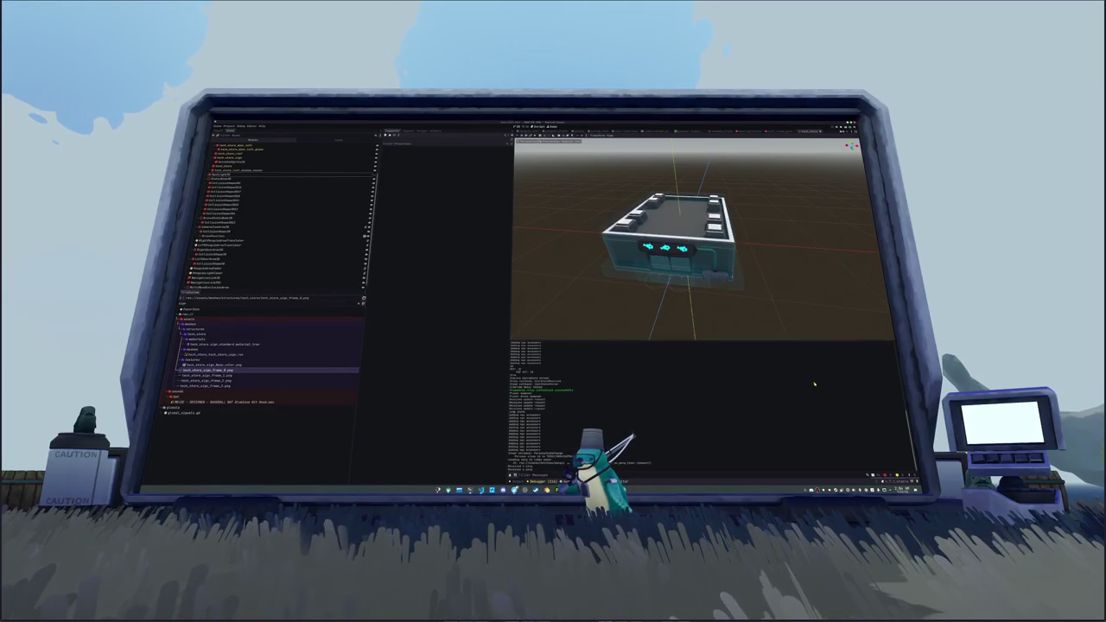
{"action": "key", "text": "ctrl+s"}
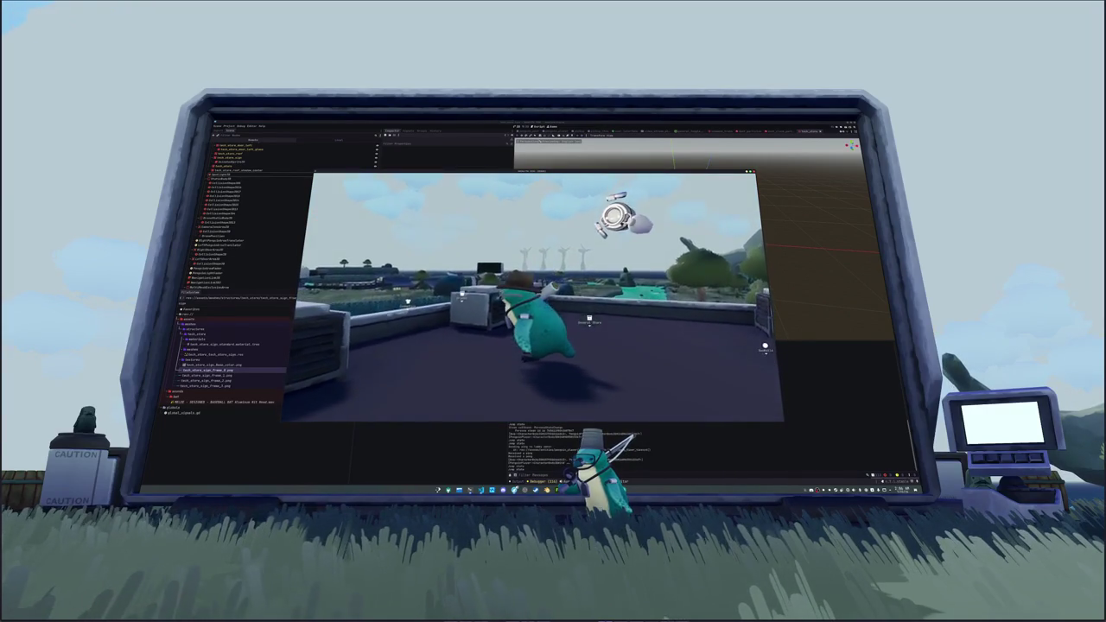
- Frame the roof and its wall's CollisionShape3D, orbiting across the rooftop vents
{"action": "key", "text": "F8"}
{"action": "left_click", "coordinate": [237, 170]}
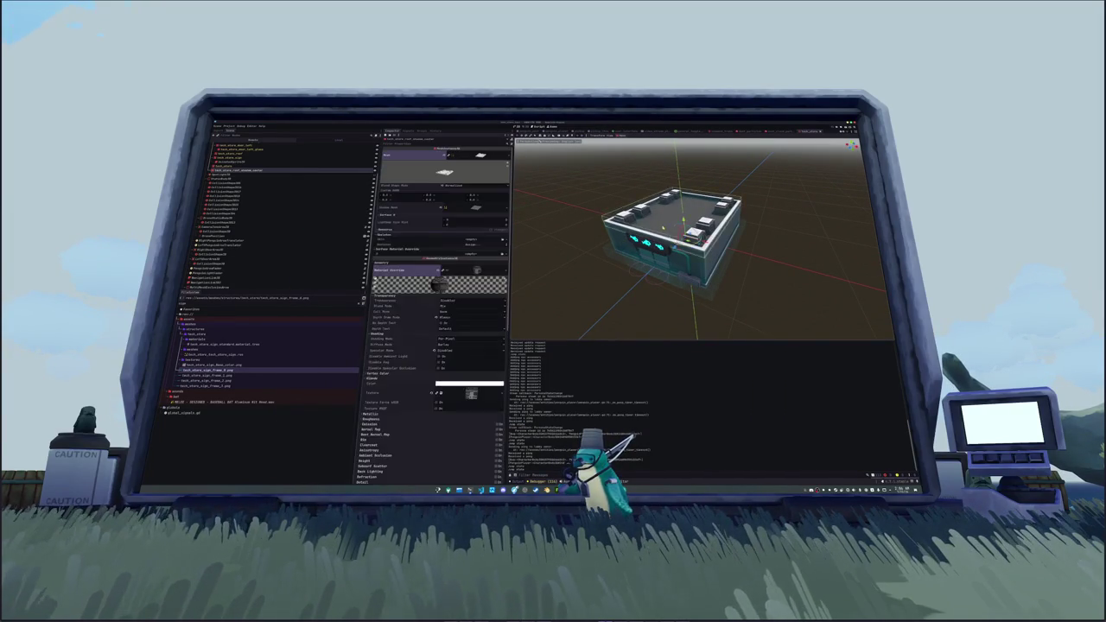
{"action": "key", "text": "f"}
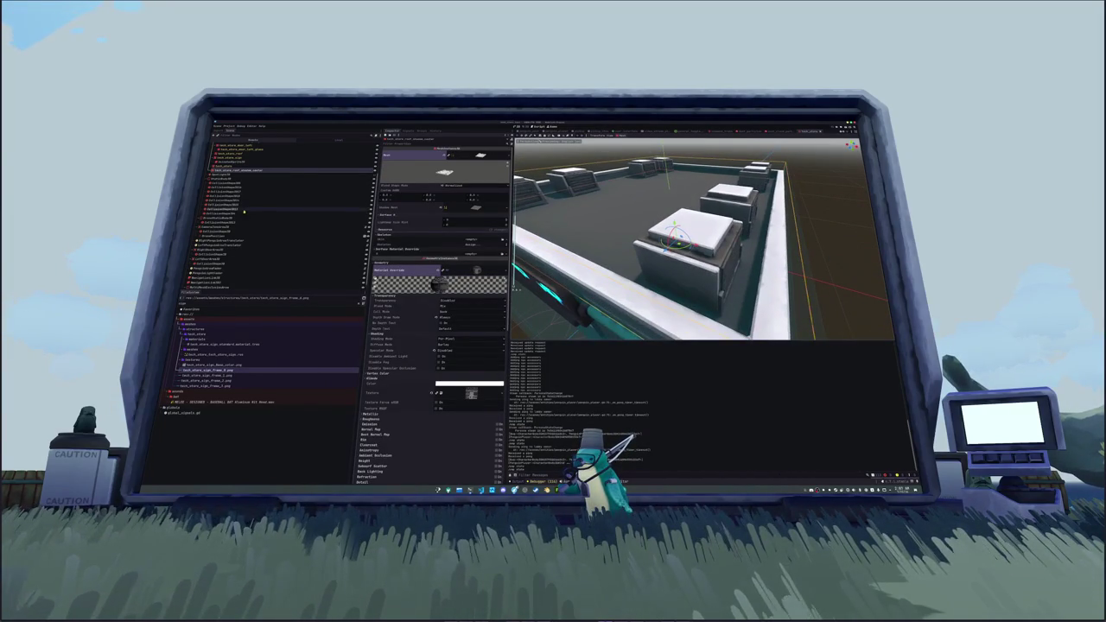
{"action": "left_click", "coordinate": [229, 211]}
{"action": "key", "text": "f"}
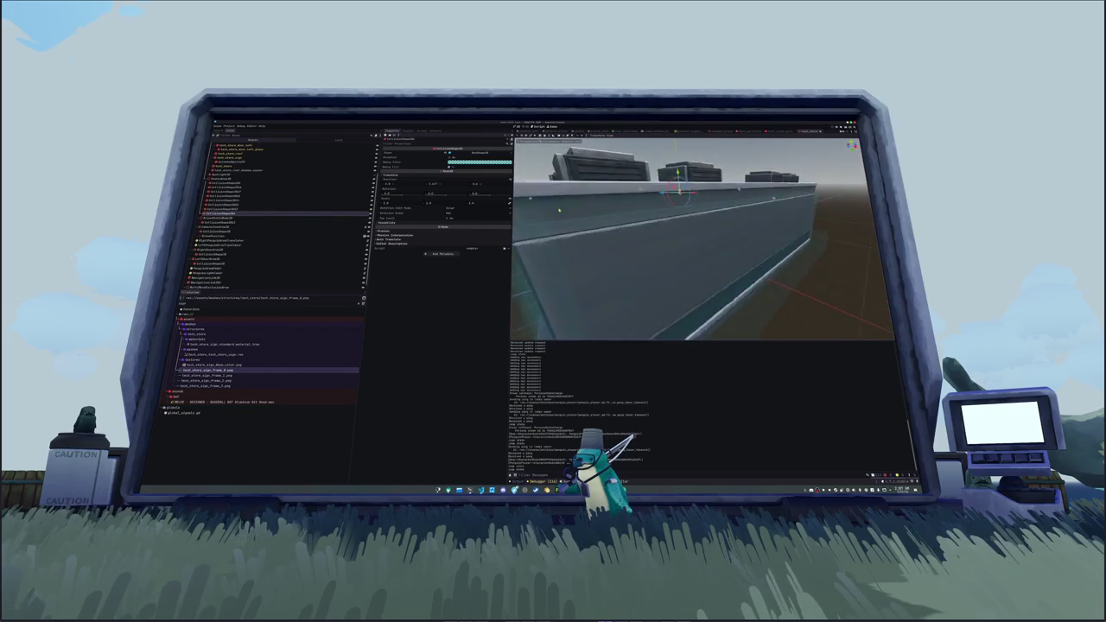
{"action": "scroll", "coordinate": [627, 196], "scroll_direction": "up", "scroll_amount": 5}
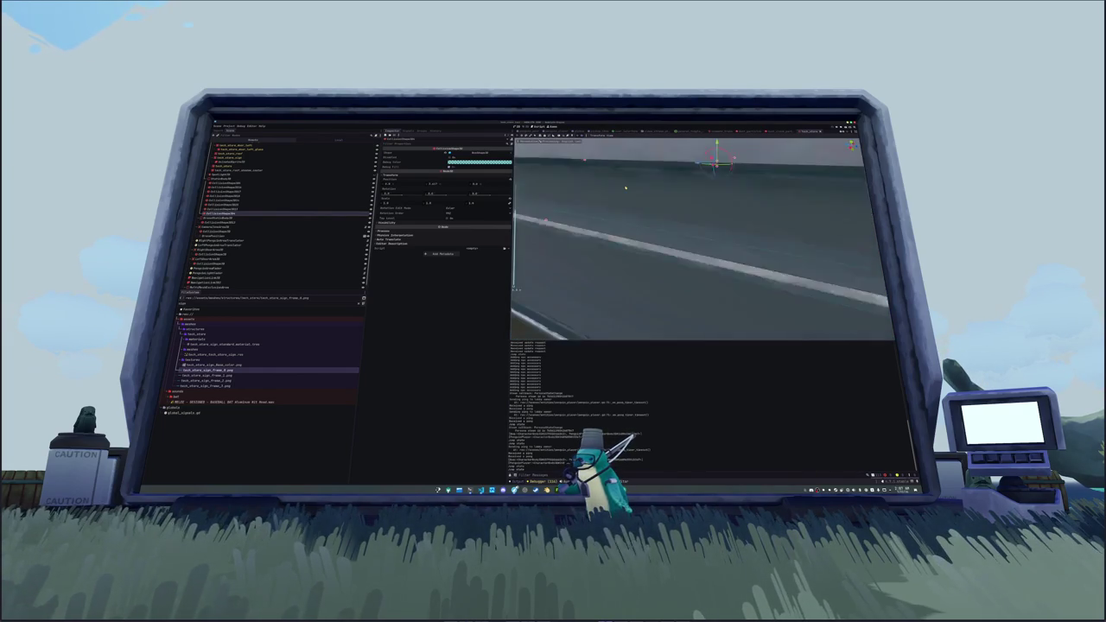
{"action": "scroll", "coordinate": [608, 197], "scroll_direction": "down", "scroll_amount": 5}
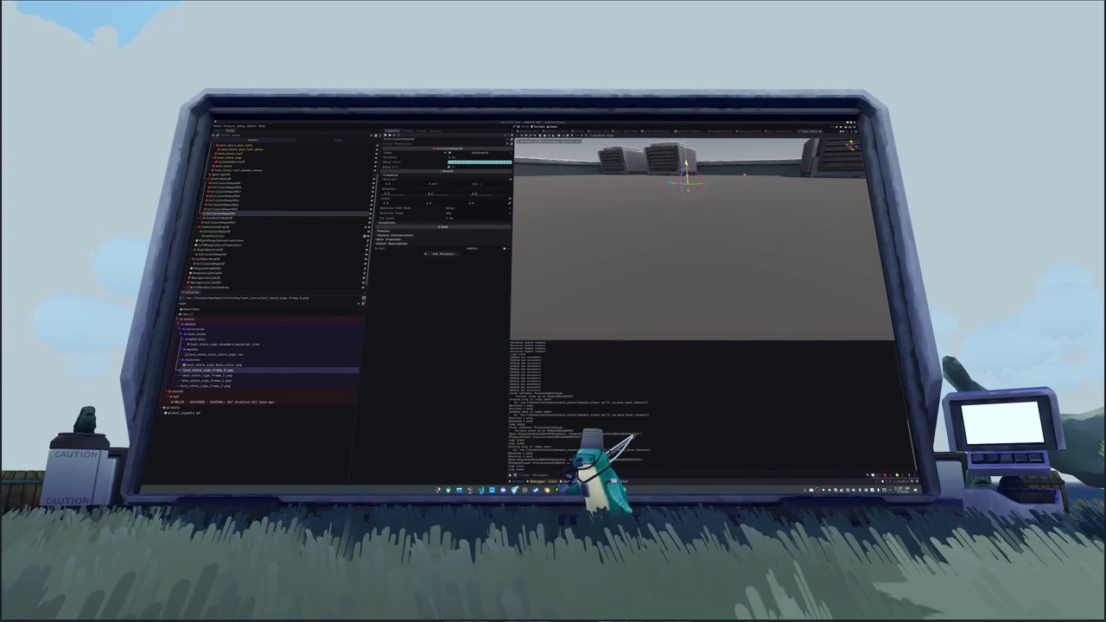
{"action": "left_click_drag", "start_coordinate": [744, 177], "coordinate": [632, 184]}
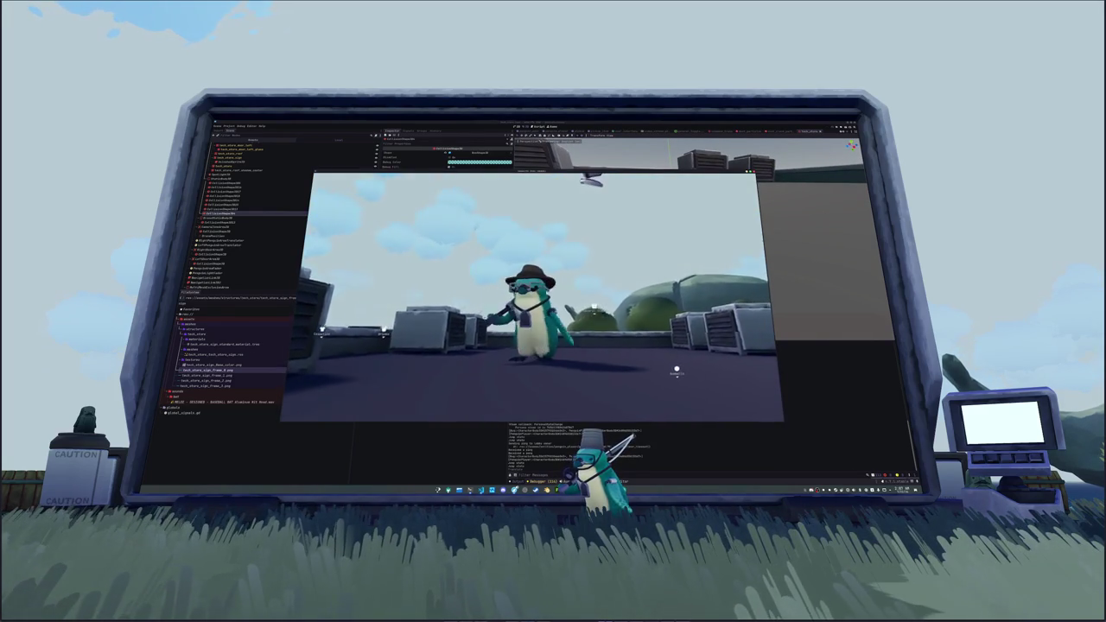
- Turn the character, raise the camera over the rooftop, close the inventory, and stop the game
{"action": "key", "text": "s"}
{"action": "left_click_drag", "start_coordinate": [609, 328], "coordinate": [581, 259]}
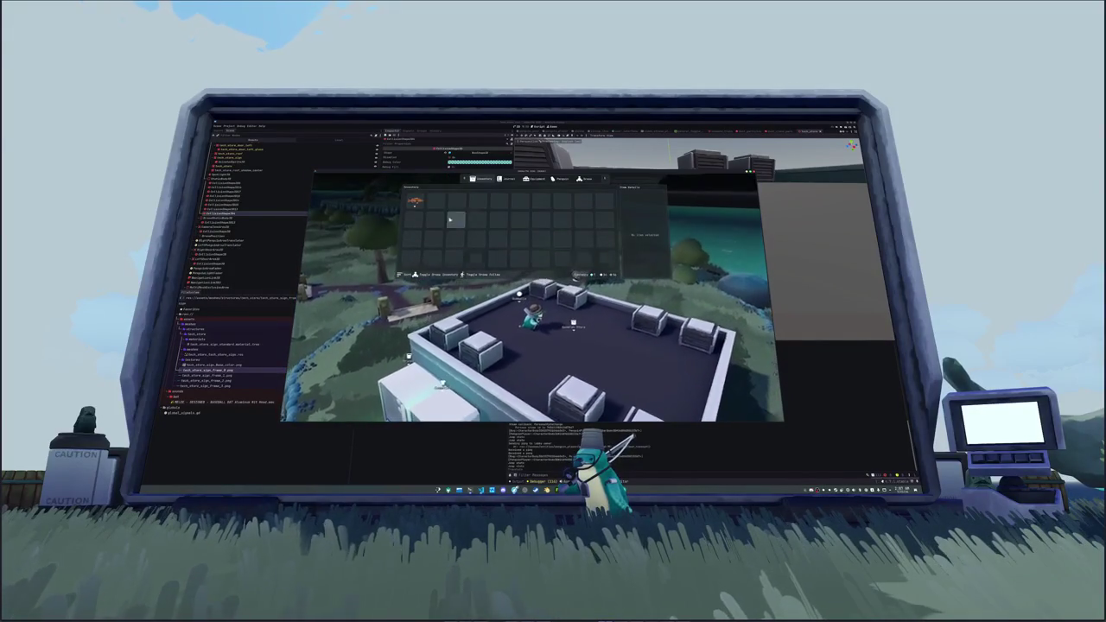
{"action": "key", "text": "Tab"}
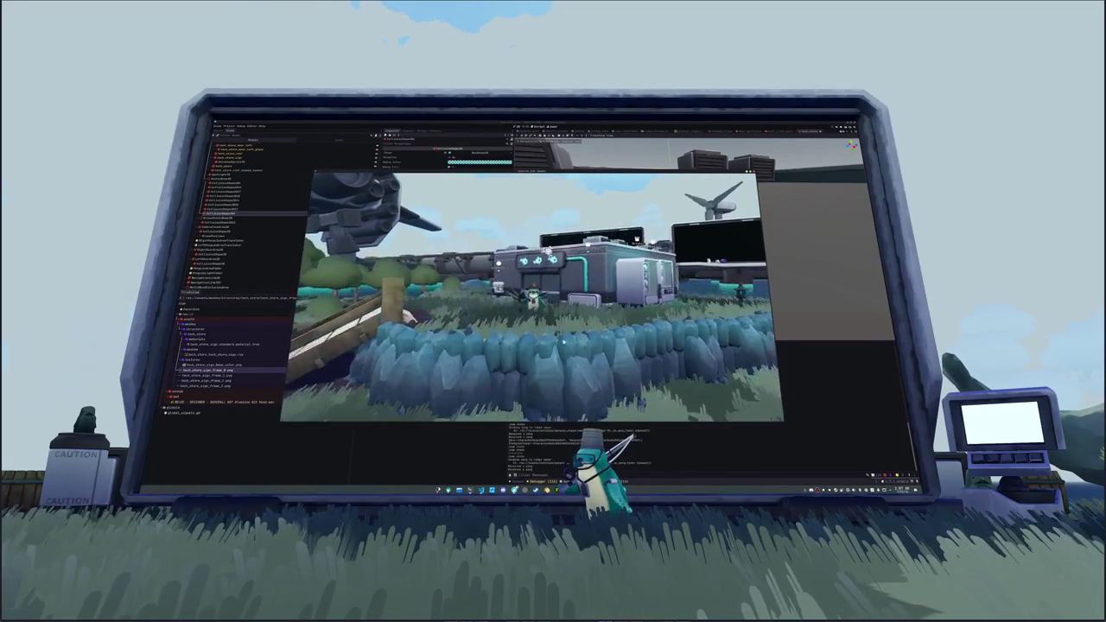
{"action": "key", "text": "F8"}
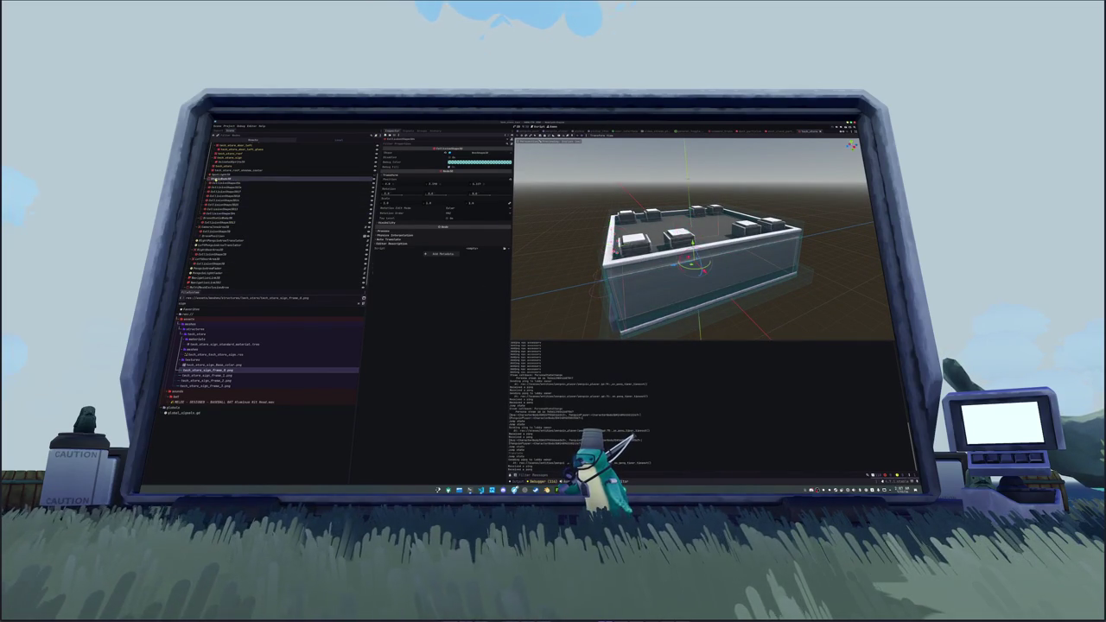
- Add a CollisionShape3D child to the top node and assign it a shape
{"action": "right_click", "coordinate": [216, 180]}
{"action": "left_click", "coordinate": [231, 183]}
{"action": "type", "text": "collision"}
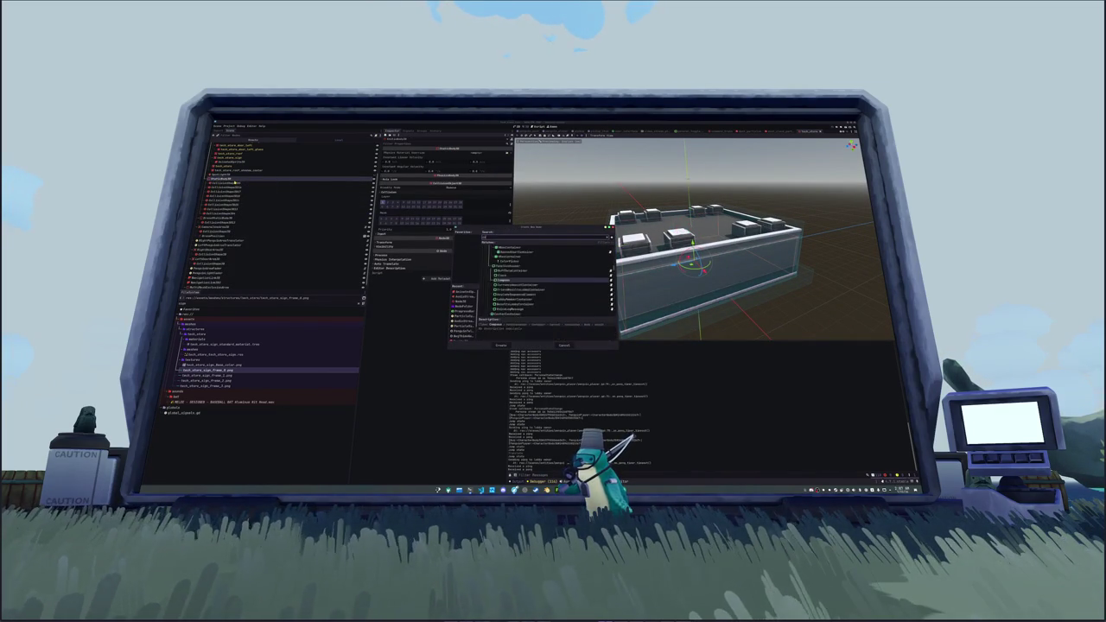
{"action": "key", "text": "Return"}
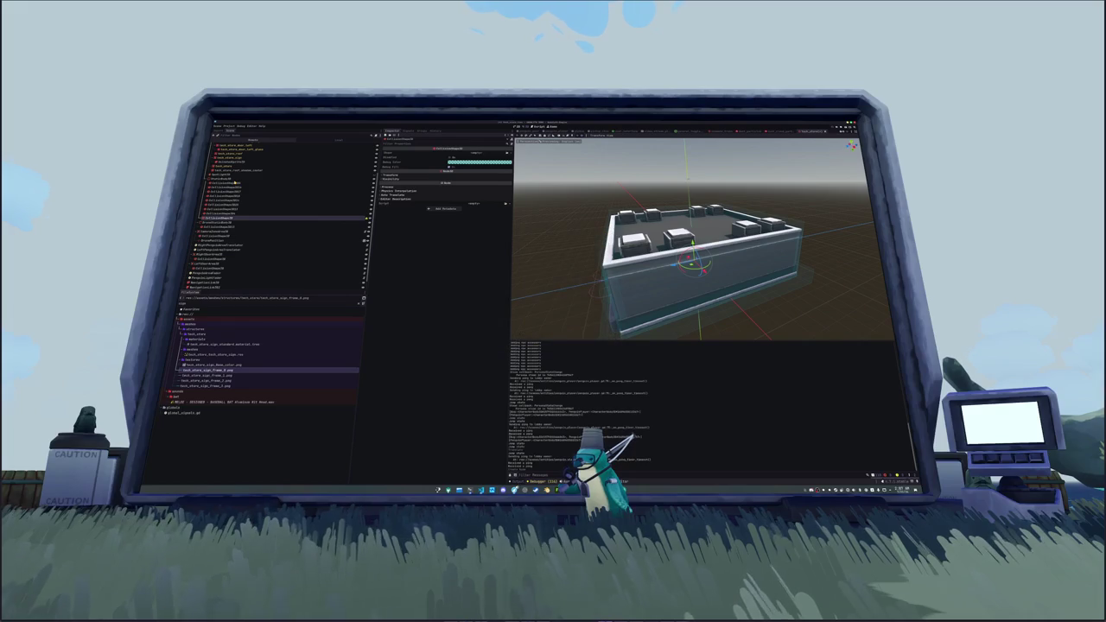
{"action": "left_click", "coordinate": [477, 153]}
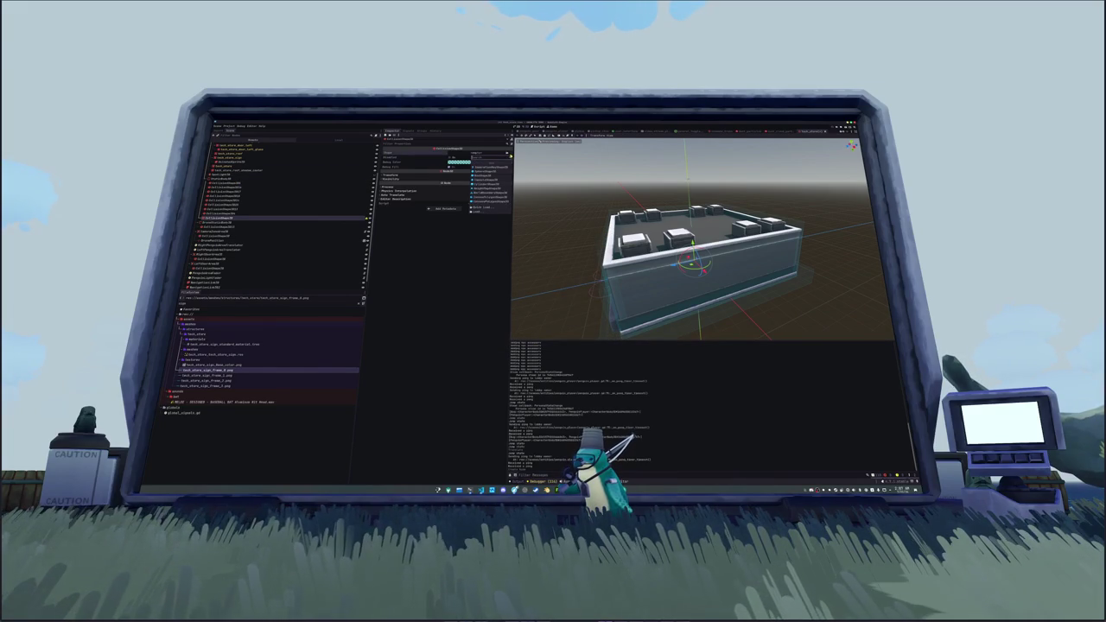
{"action": "left_click", "coordinate": [485, 176]}
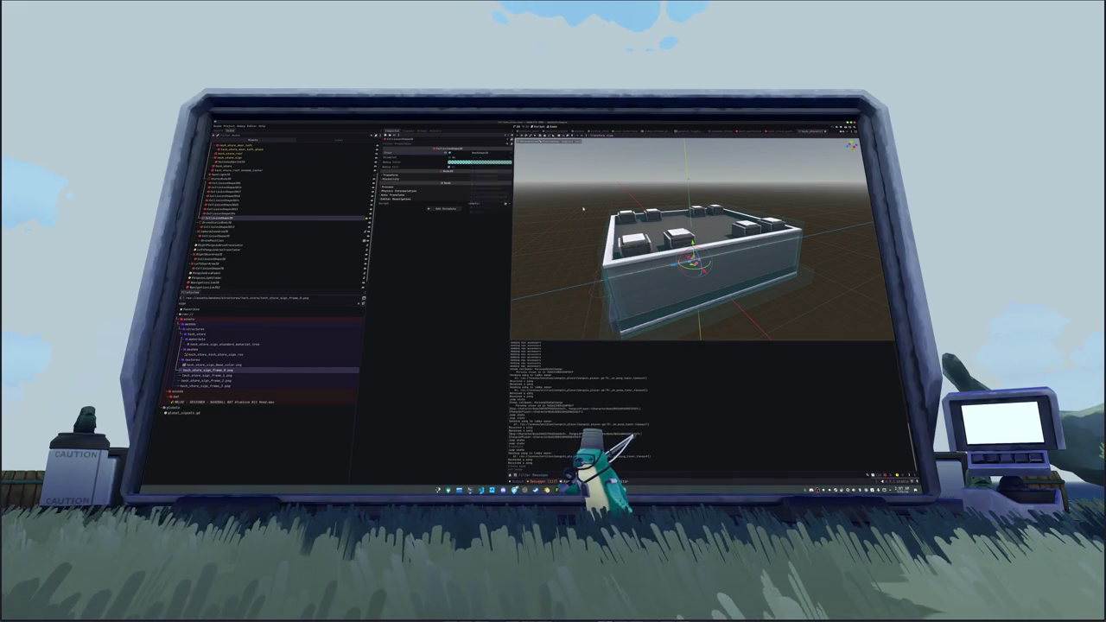
- Move the collision shape onto the roof's lower-right corner block in Top view and save
{"action": "scroll", "coordinate": [596, 222], "scroll_direction": "down", "scroll_amount": 3}
{"action": "key", "text": "KP_7"}
{"action": "scroll", "coordinate": [596, 223], "scroll_direction": "up", "scroll_amount": 5}
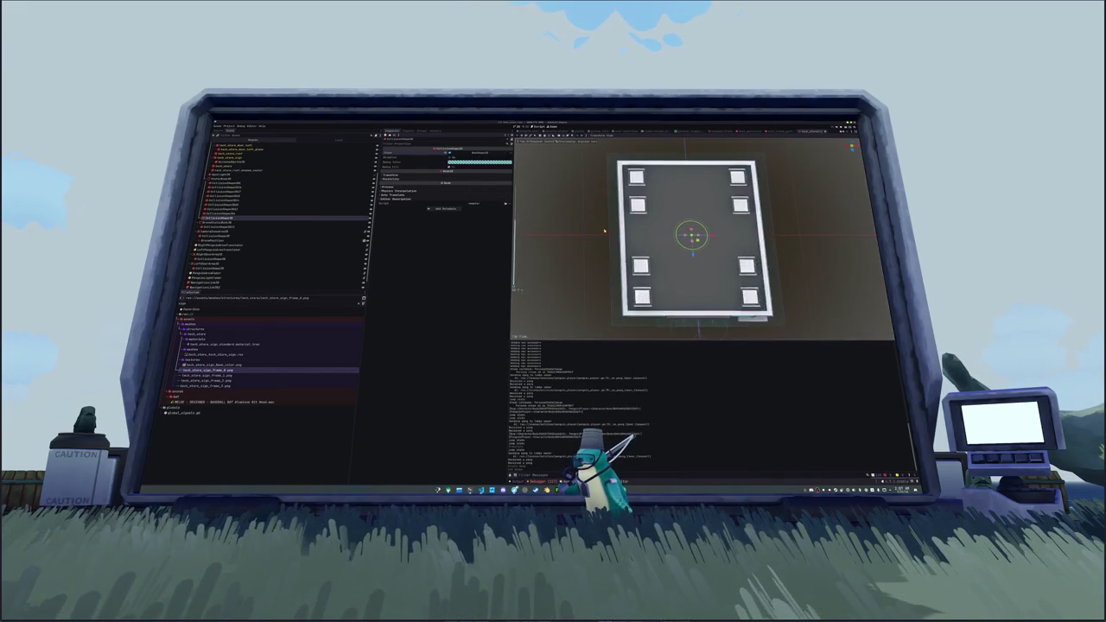
{"action": "scroll", "coordinate": [734, 266], "scroll_direction": "down", "scroll_amount": 3}
{"action": "mouse_move", "coordinate": [662, 185]}
{"action": "left_mouse_down"}
{"action": "mouse_move", "coordinate": [734, 238]}
{"action": "mouse_move", "coordinate": [756, 282]}
{"action": "left_mouse_up"}
{"action": "scroll", "coordinate": [756, 282], "scroll_direction": "up", "scroll_amount": 5}
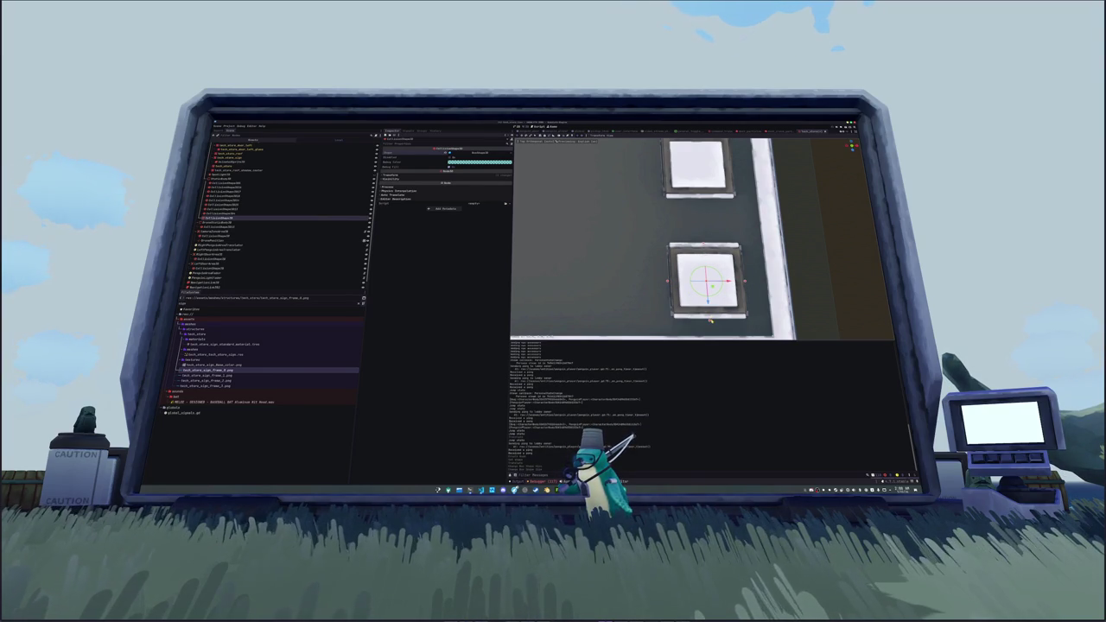
{"action": "mouse_move", "coordinate": [709, 321]}
{"action": "left_mouse_down"}
{"action": "mouse_move", "coordinate": [691, 281]}
{"action": "mouse_move", "coordinate": [710, 259]}
{"action": "mouse_move", "coordinate": [708, 209]}
{"action": "left_mouse_up"}
{"action": "scroll", "coordinate": [708, 209], "scroll_direction": "up", "scroll_amount": 3}
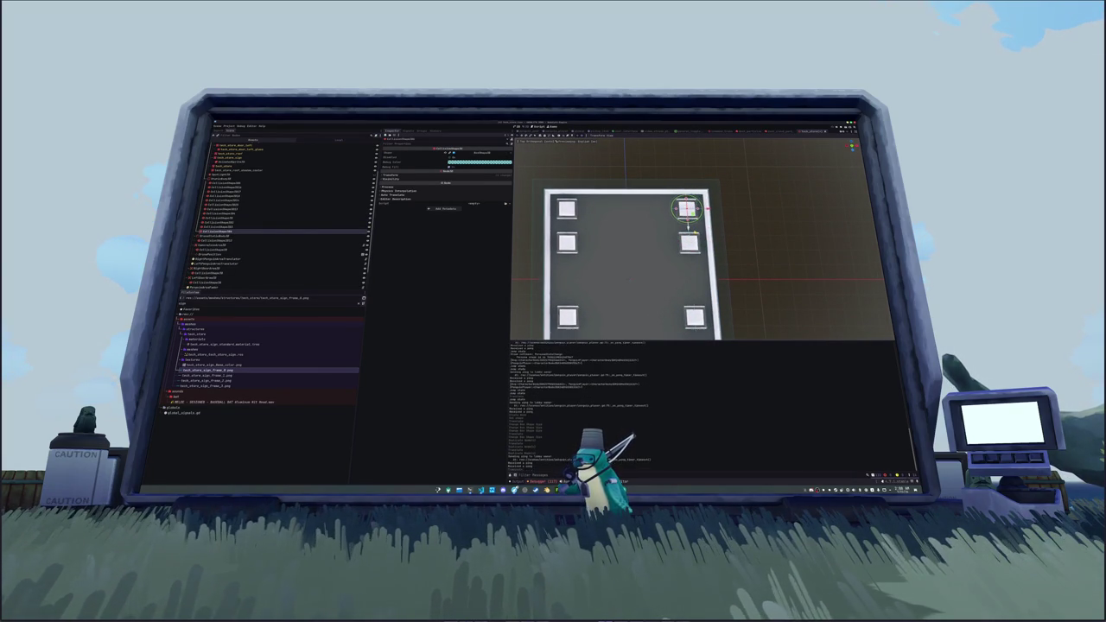
{"action": "scroll", "coordinate": [691, 227], "scroll_direction": "up", "scroll_amount": 5}
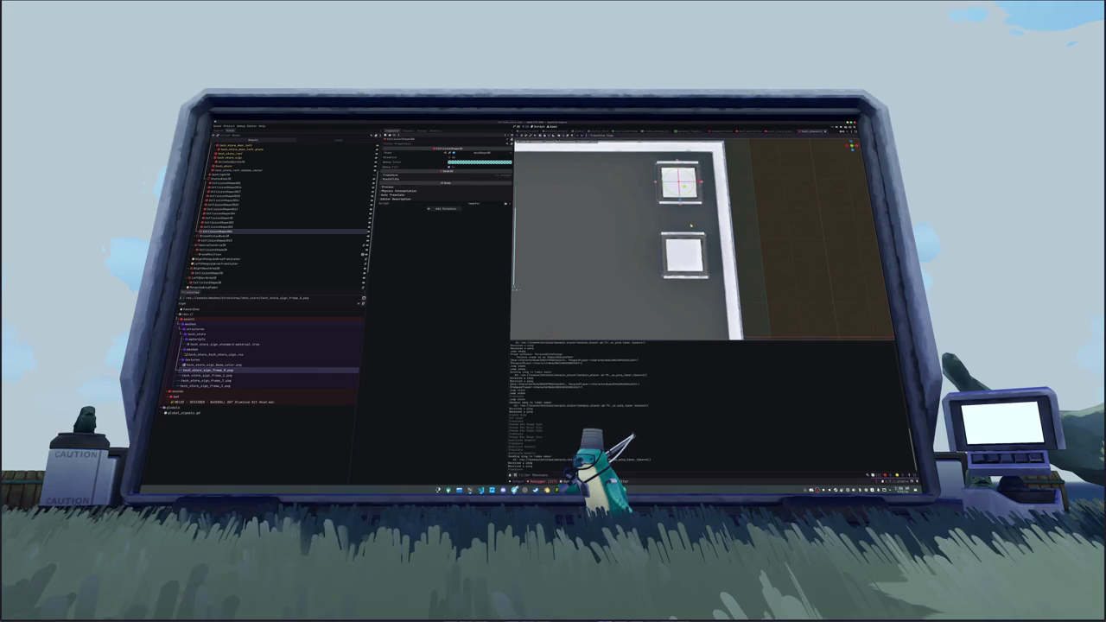
{"action": "scroll", "coordinate": [665, 235], "scroll_direction": "down", "scroll_amount": 5}
{"action": "key", "text": "ctrl+s"}
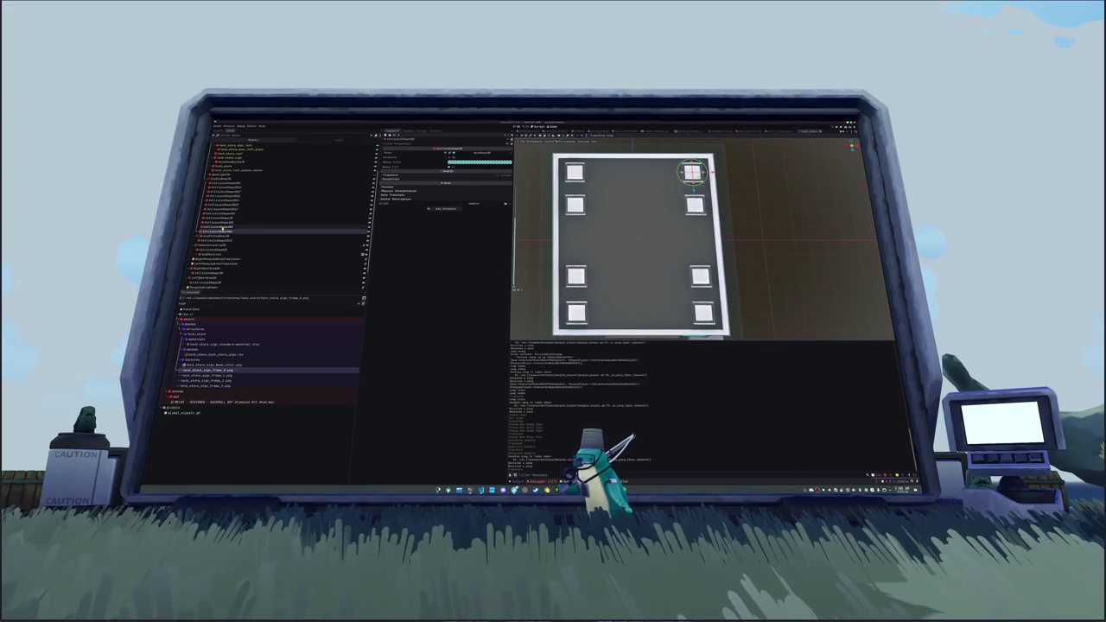
- Duplicate two right-hand blocks' collision shapes, undoing a trial move left
{"action": "left_click", "coordinate": [225, 221]}
{"action": "left_click", "coordinate": [222, 218]}
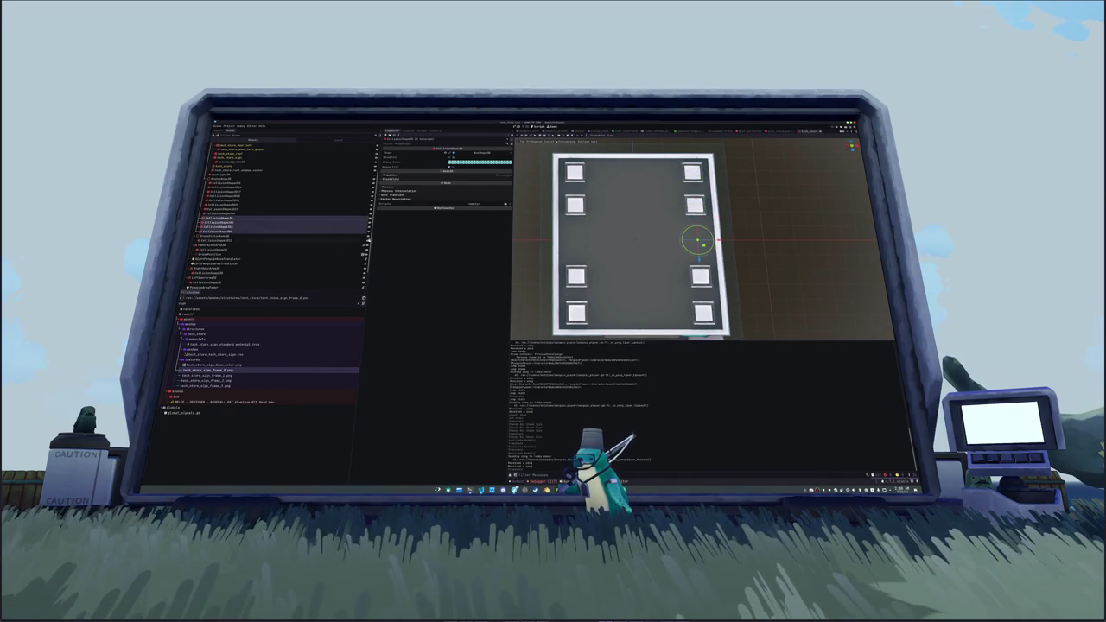
{"action": "key", "text": "ctrl+d"}
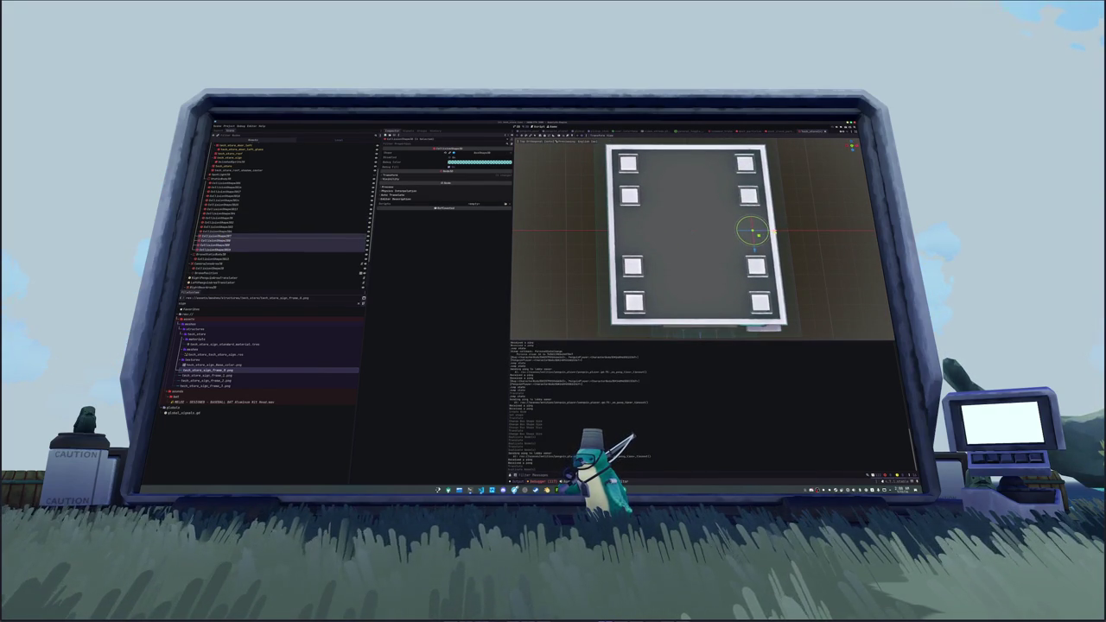
{"action": "left_click_drag", "start_coordinate": [773, 231], "coordinate": [653, 232]}
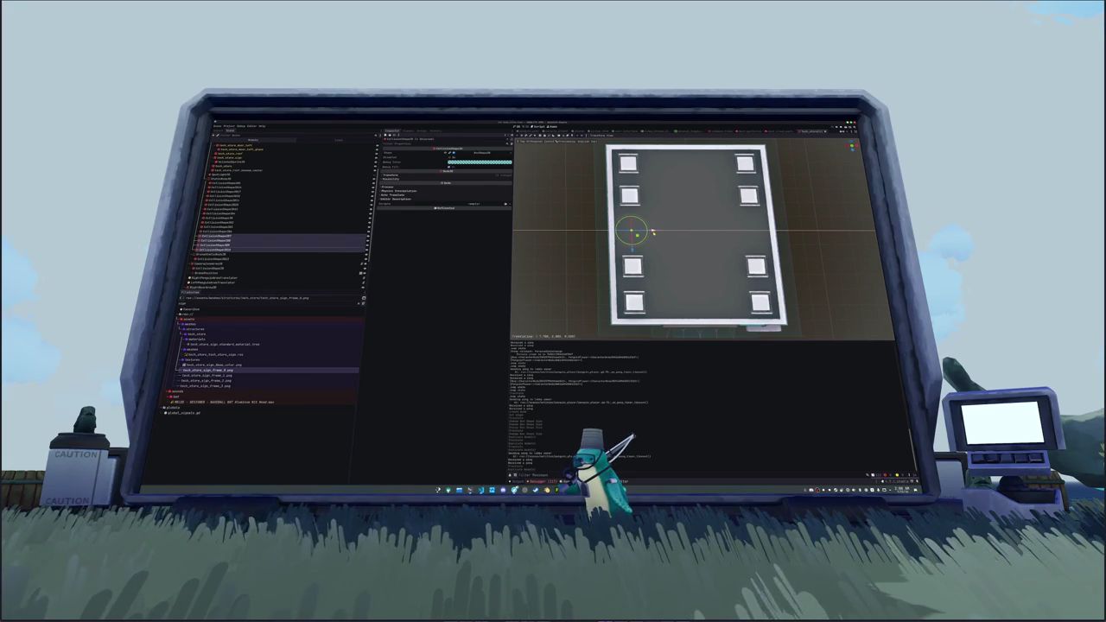
{"action": "key", "text": "ctrl+z"}
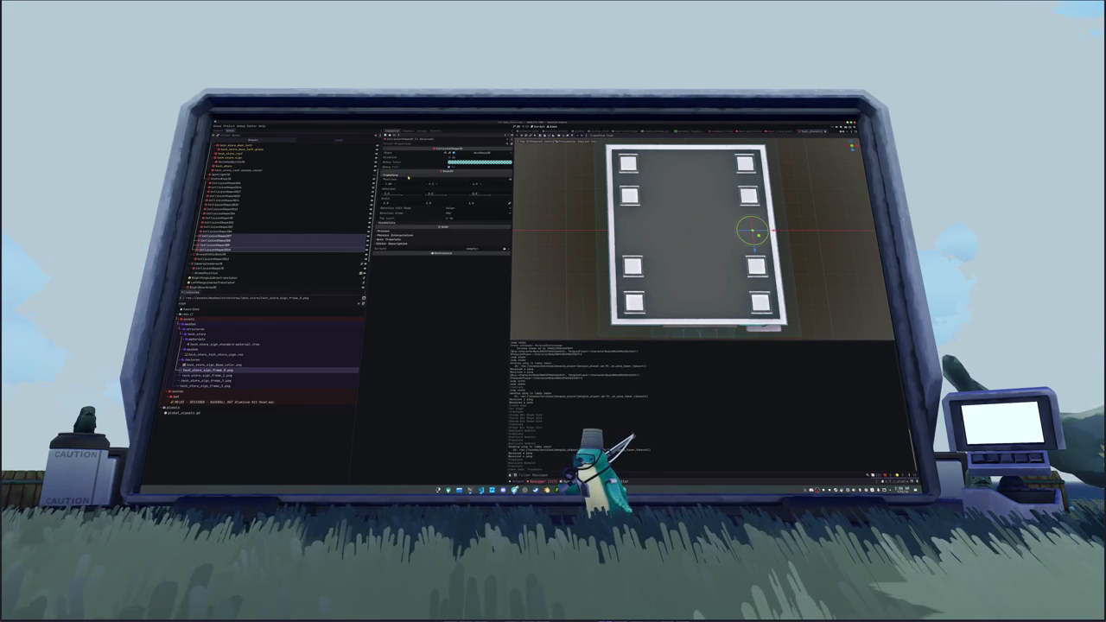
- Review the collision shape's transform, then run the game to test the collisions
{"action": "left_click", "coordinate": [393, 176]}
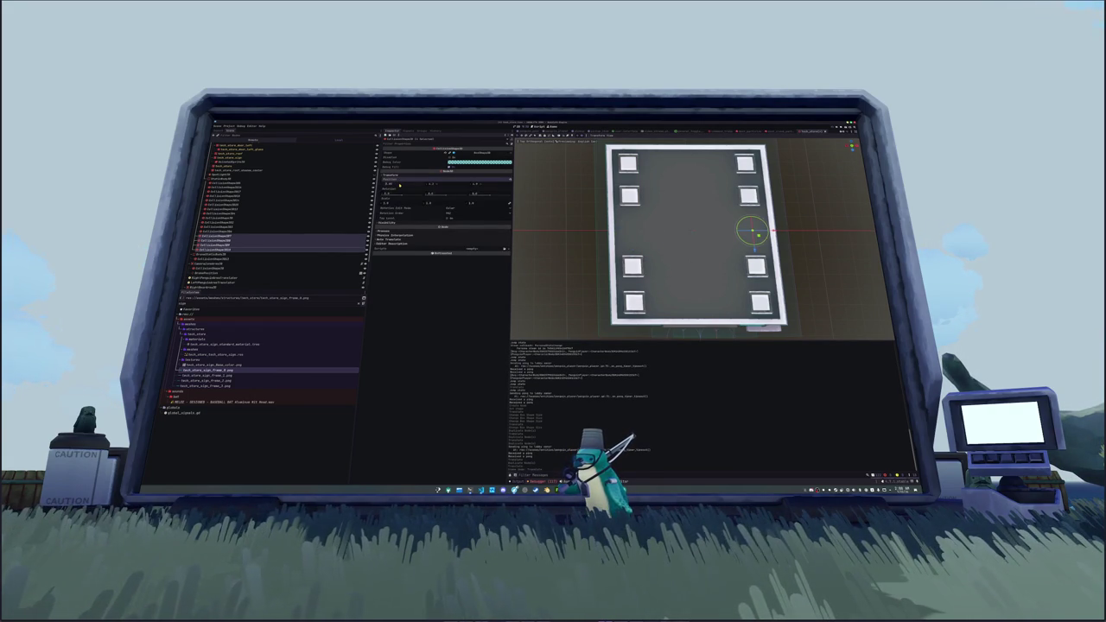
{"action": "left_click", "coordinate": [563, 262]}
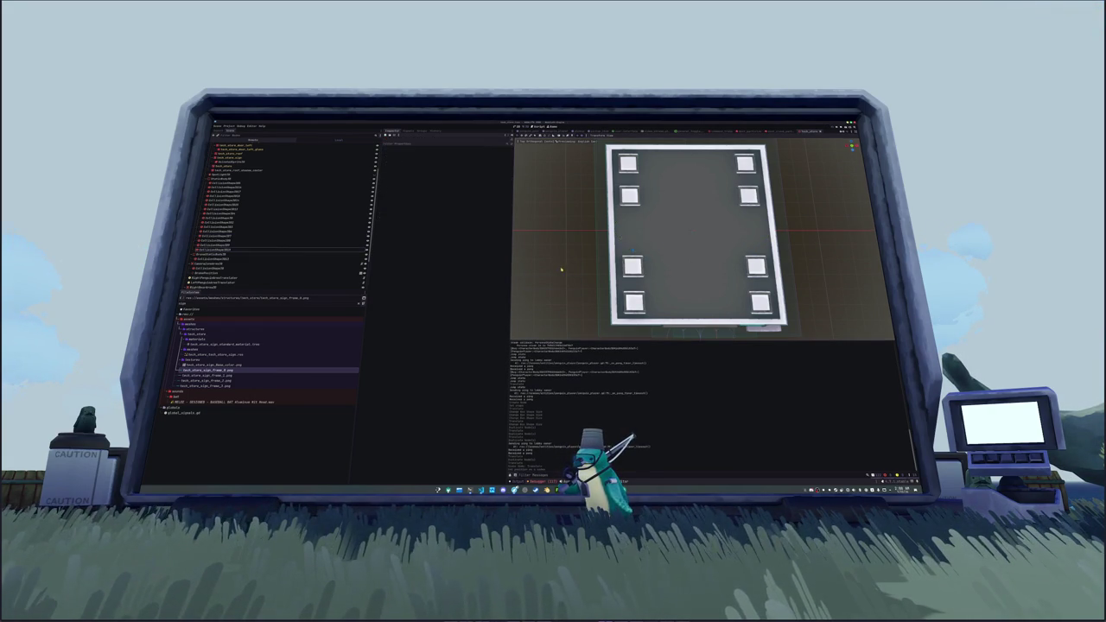
{"action": "left_click_drag", "start_coordinate": [562, 262], "coordinate": [550, 216]}
{"action": "scroll", "coordinate": [550, 216], "scroll_direction": "down", "scroll_amount": 5}
{"action": "key", "text": "F5"}
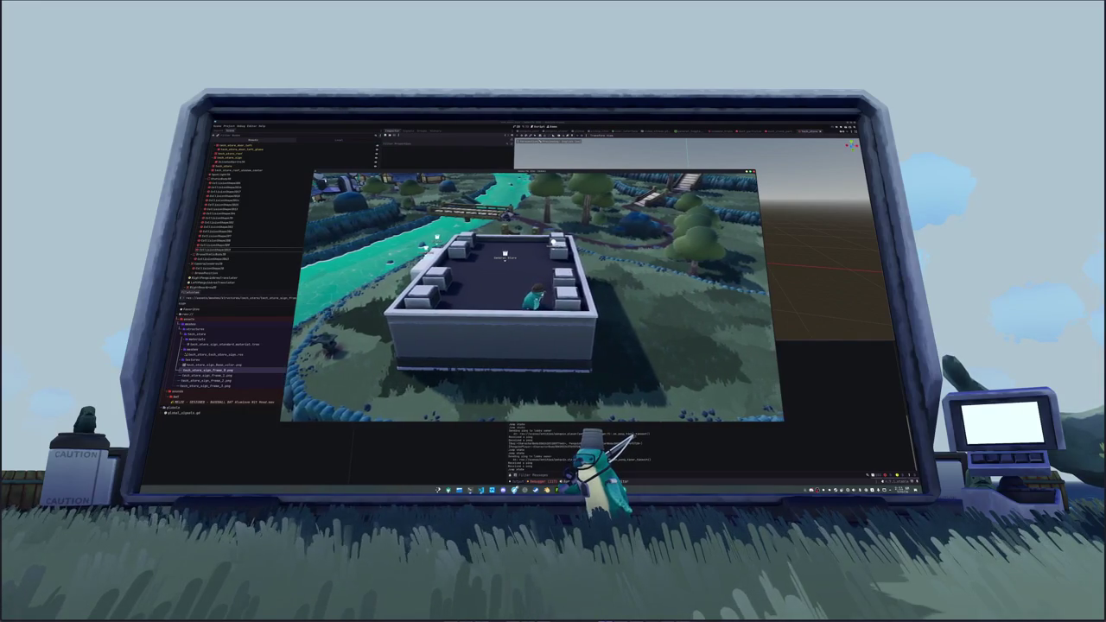
- Let the project load until the character stands beside the rooftop vent units
{"action": "right_click", "coordinate": [662, 294]}
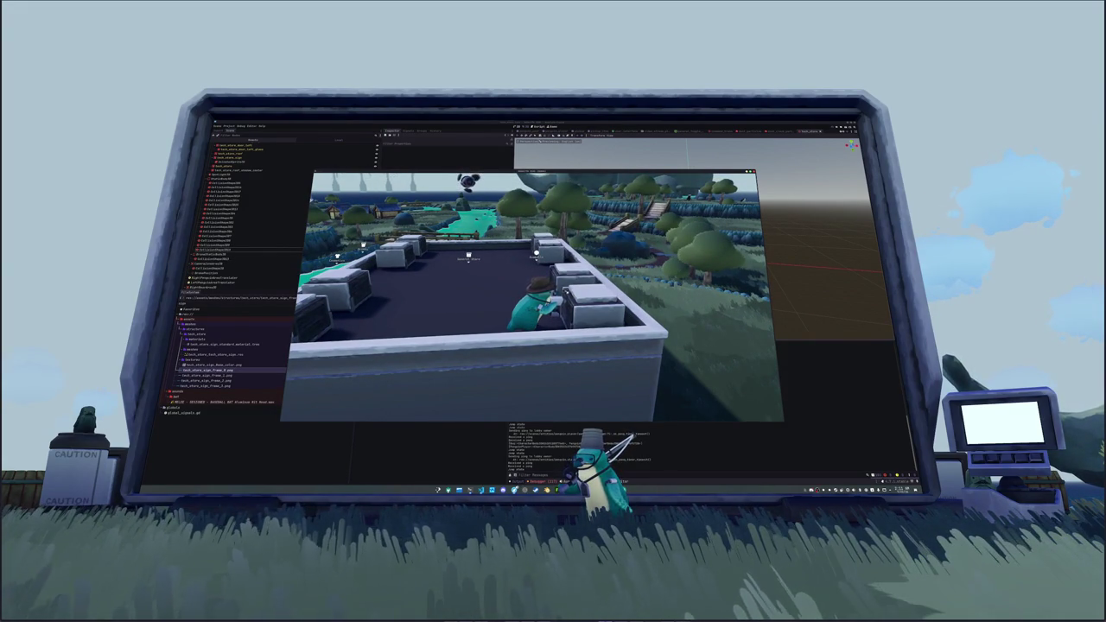
- Walk across the rooftop, drop onto the grass, and pick up the Blue Soda Can
{"action": "key", "text": "w"}
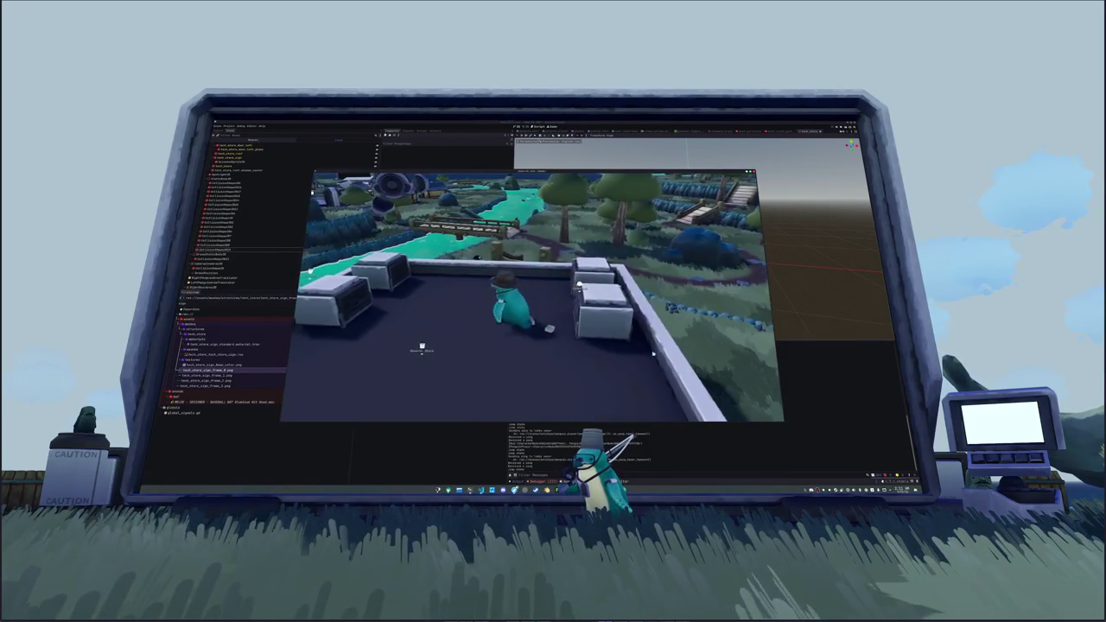
{"action": "key", "text": "w"}
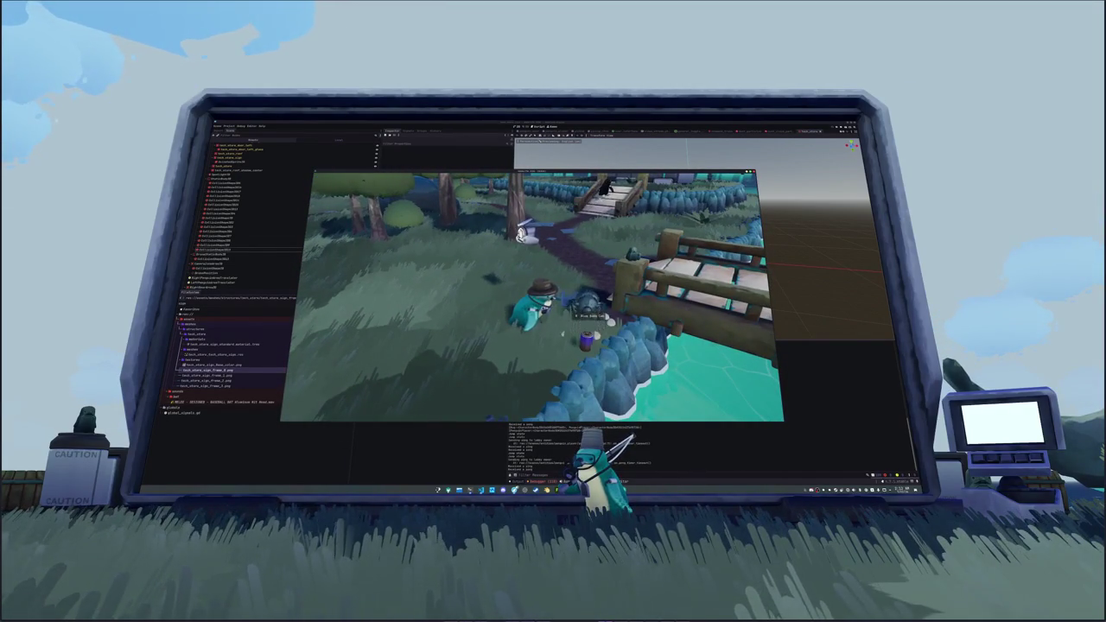
{"action": "key", "text": "e"}
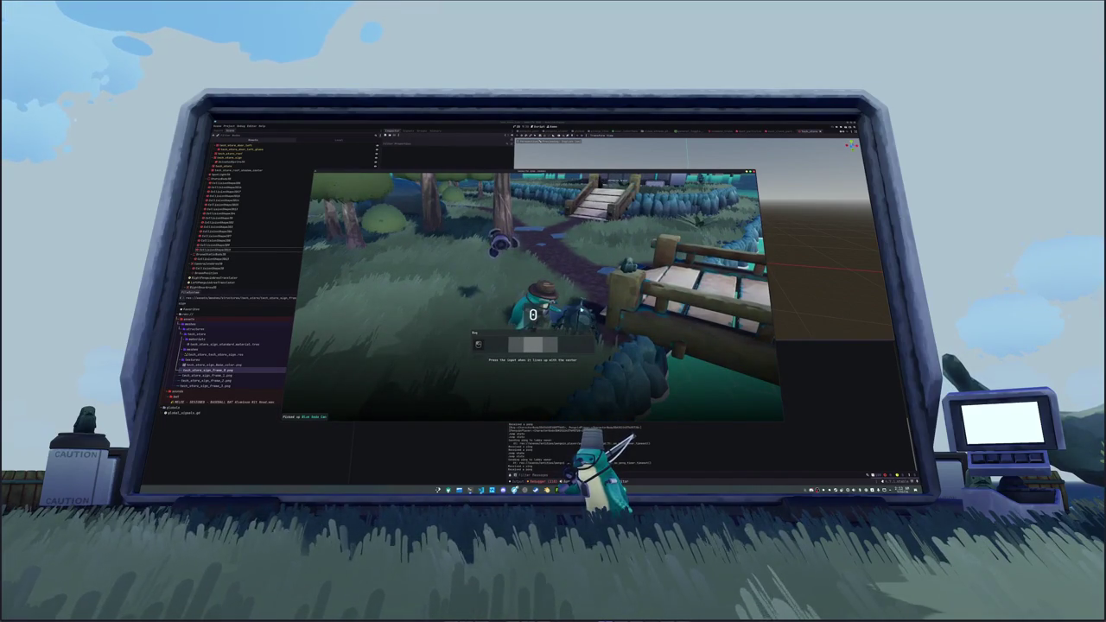
- Dismiss the timing prompt, walk over the wooden bridge toward the machine, then stop the game
{"action": "key", "text": "e"}
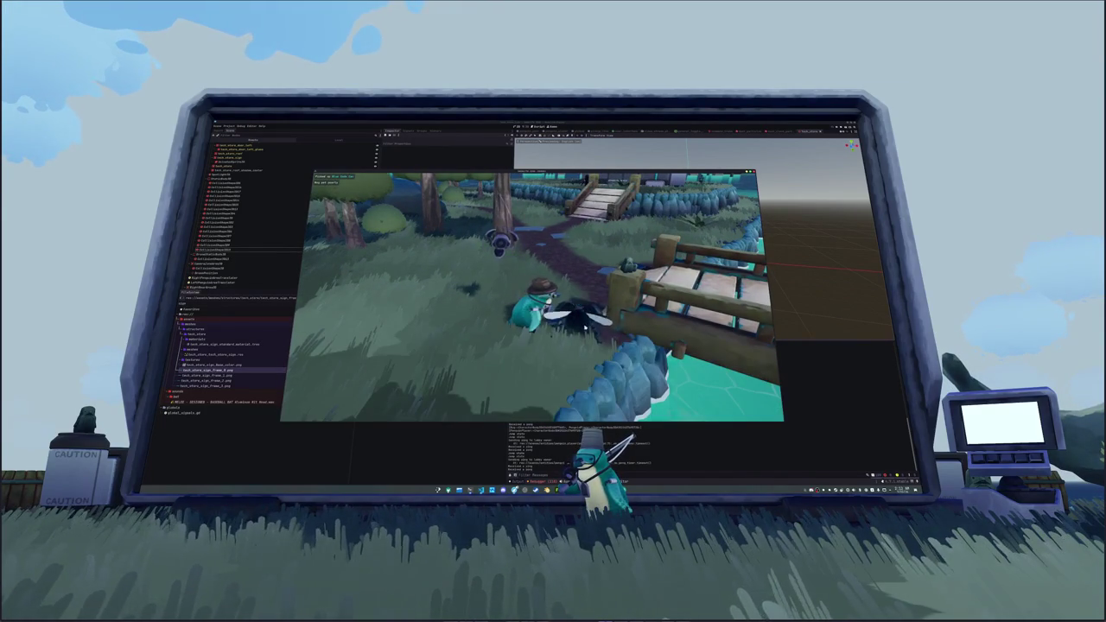
{"action": "key", "text": "w"}
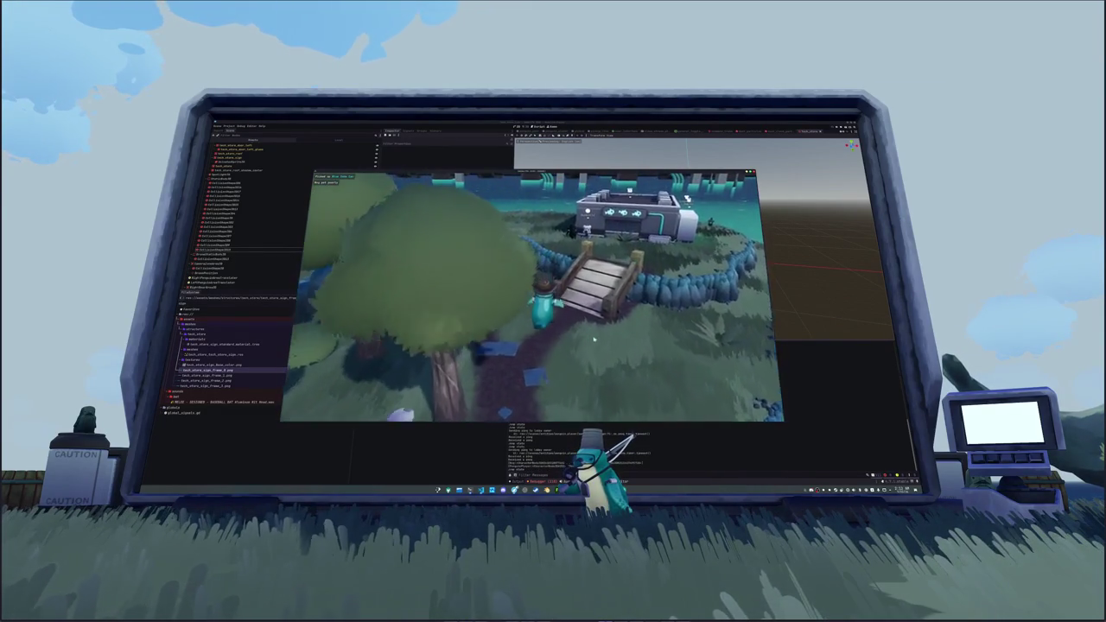
{"action": "key", "text": "w"}
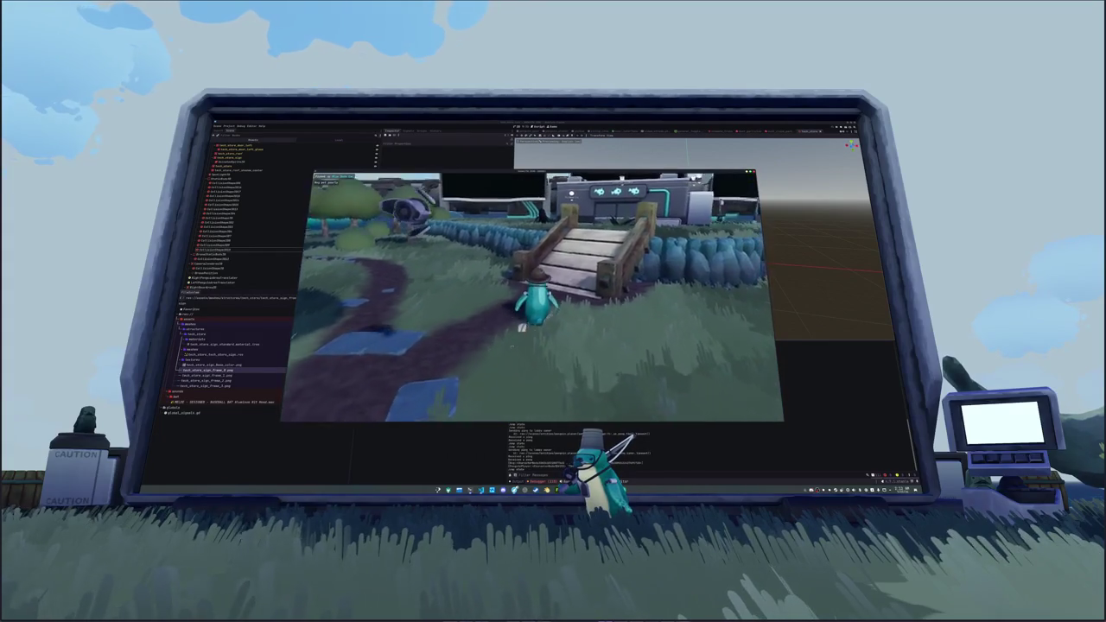
{"action": "key", "text": "w"}
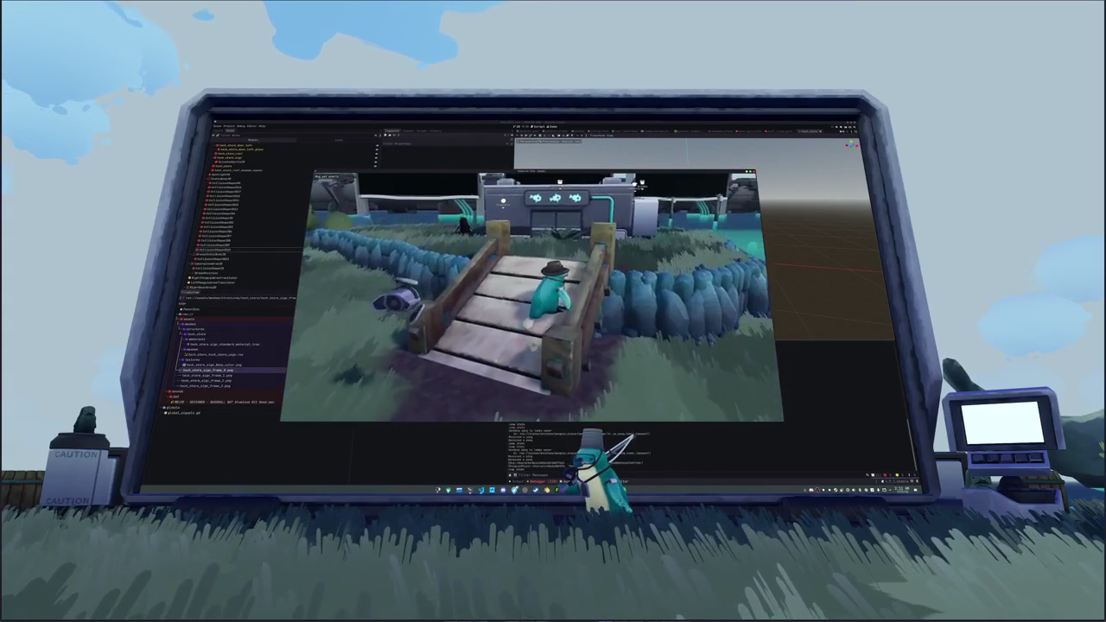
{"action": "key", "text": "w"}
{"action": "key", "text": "w"}
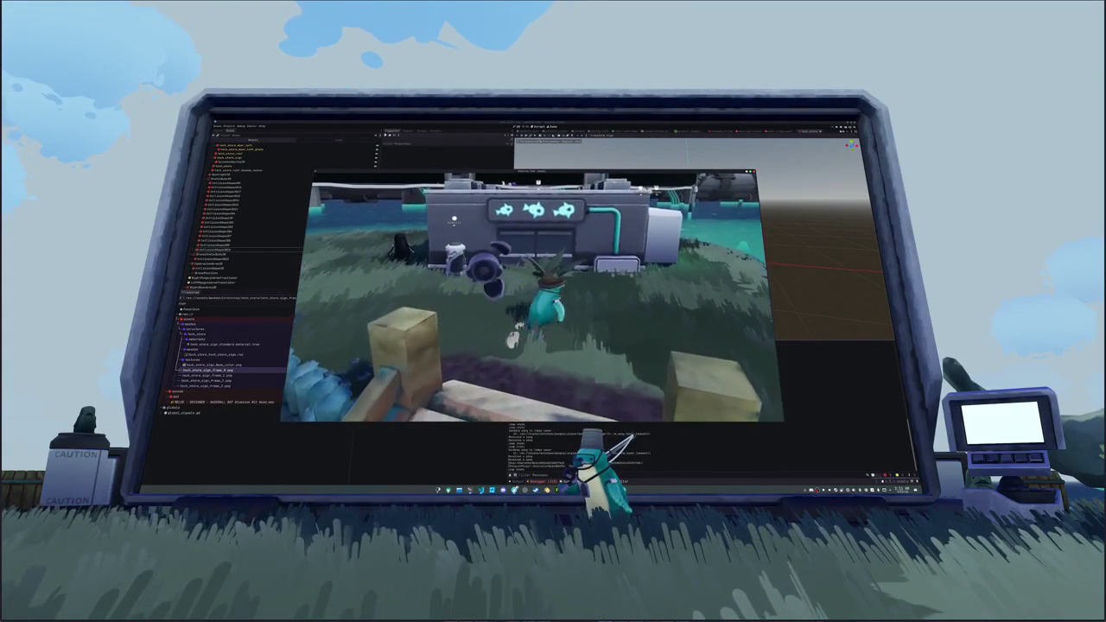
{"action": "key", "text": "w"}
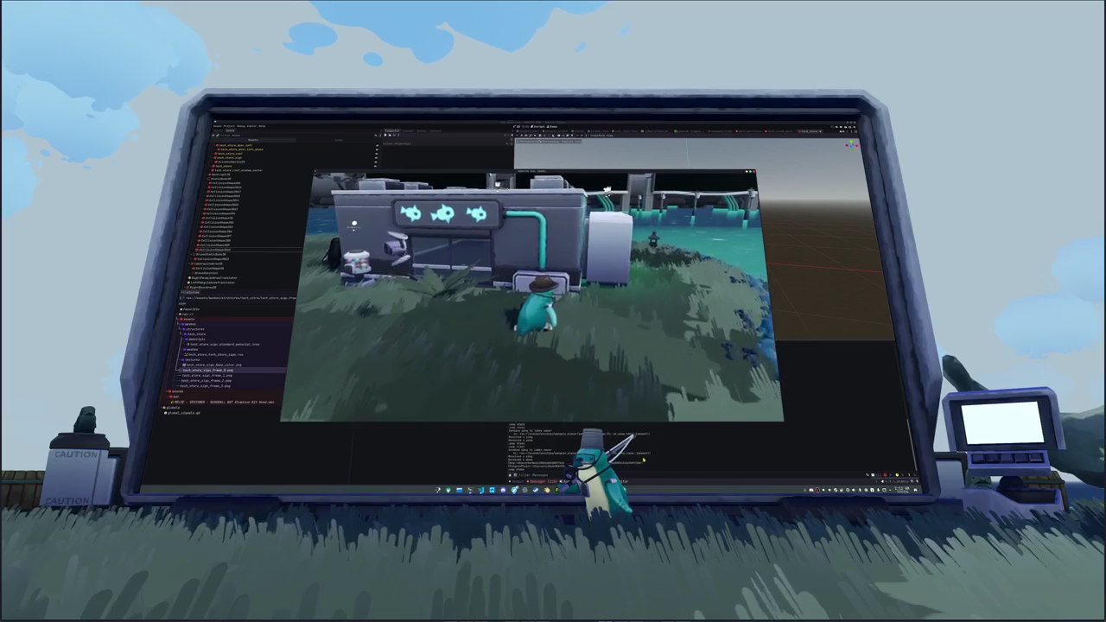
{"action": "key", "text": "F8"}
{"action": "left_click_drag", "start_coordinate": [618, 332], "coordinate": [639, 328]}
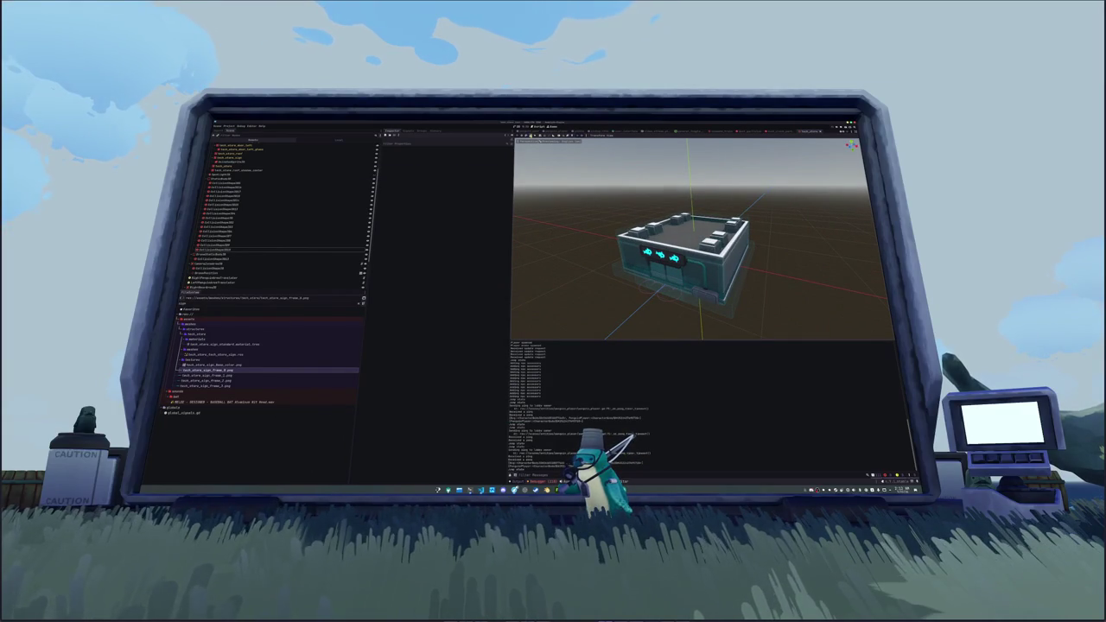
- Switch to the world scene, select a sign node, and view the islands in Numpad 7 top view
{"action": "key", "text": "ctrl+Tab"}
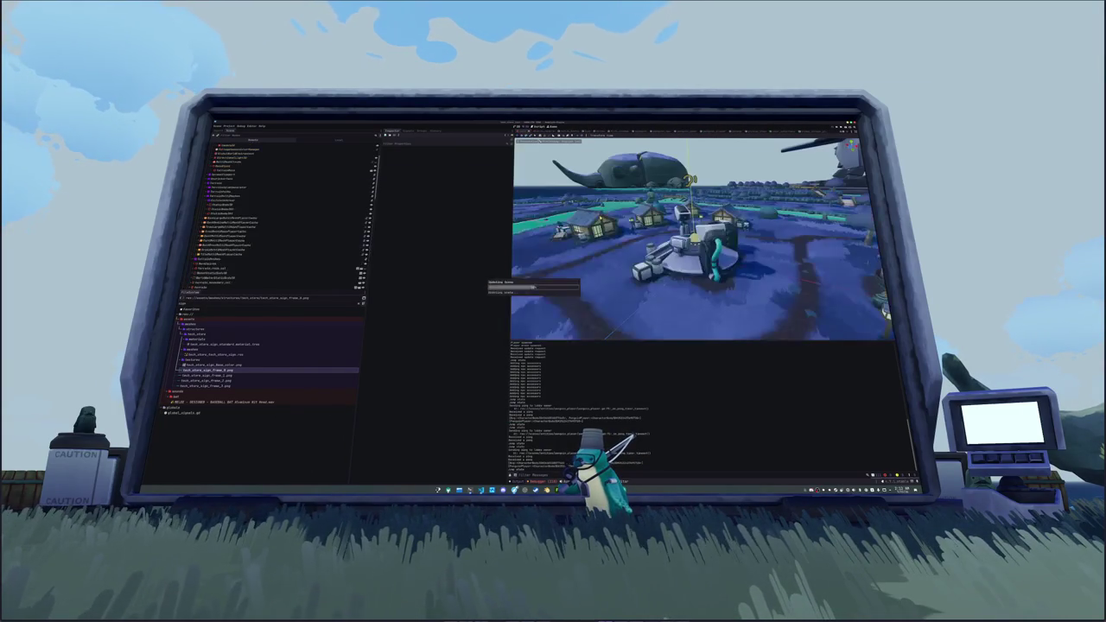
{"action": "scroll", "coordinate": [701, 237], "scroll_direction": "down", "scroll_amount": 8}
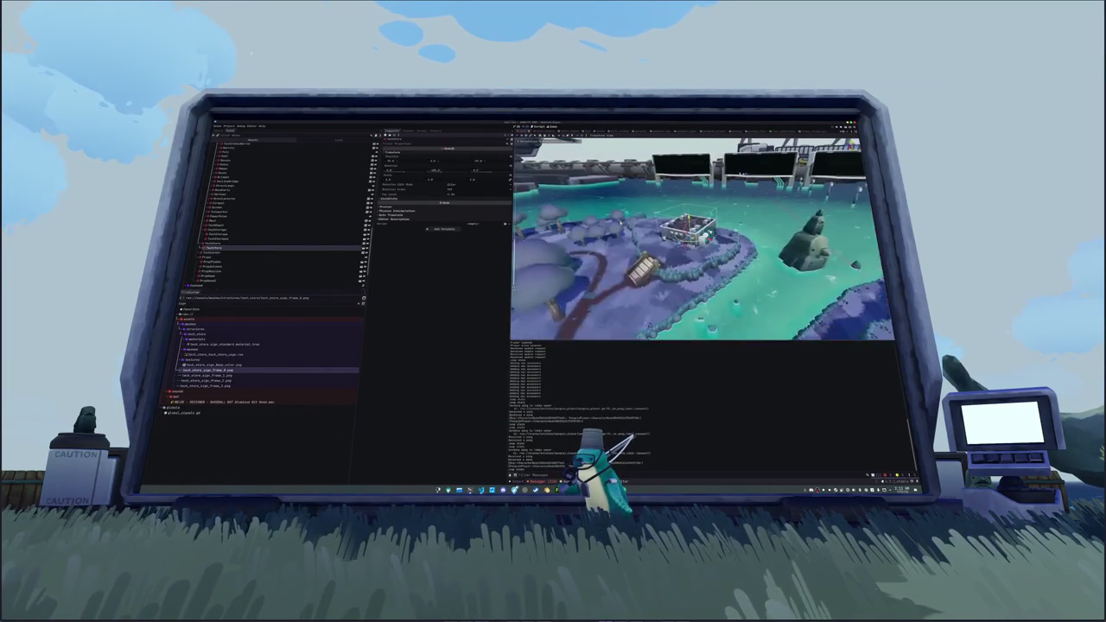
{"action": "scroll", "coordinate": [701, 238], "scroll_direction": "up", "scroll_amount": 8}
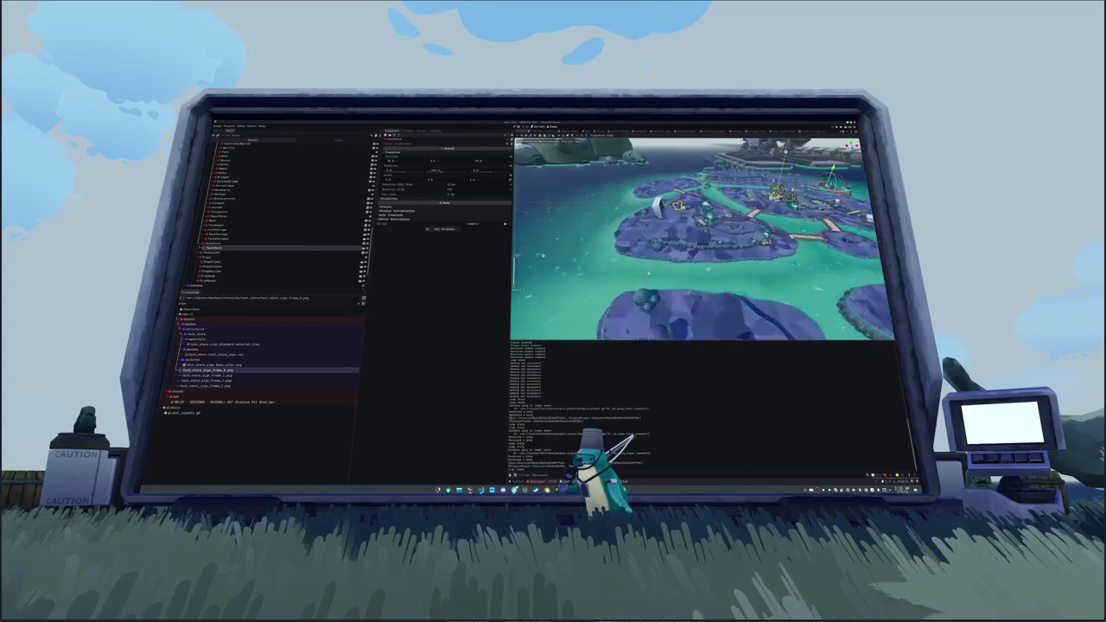
{"action": "scroll", "coordinate": [702, 238], "scroll_direction": "up", "scroll_amount": 5}
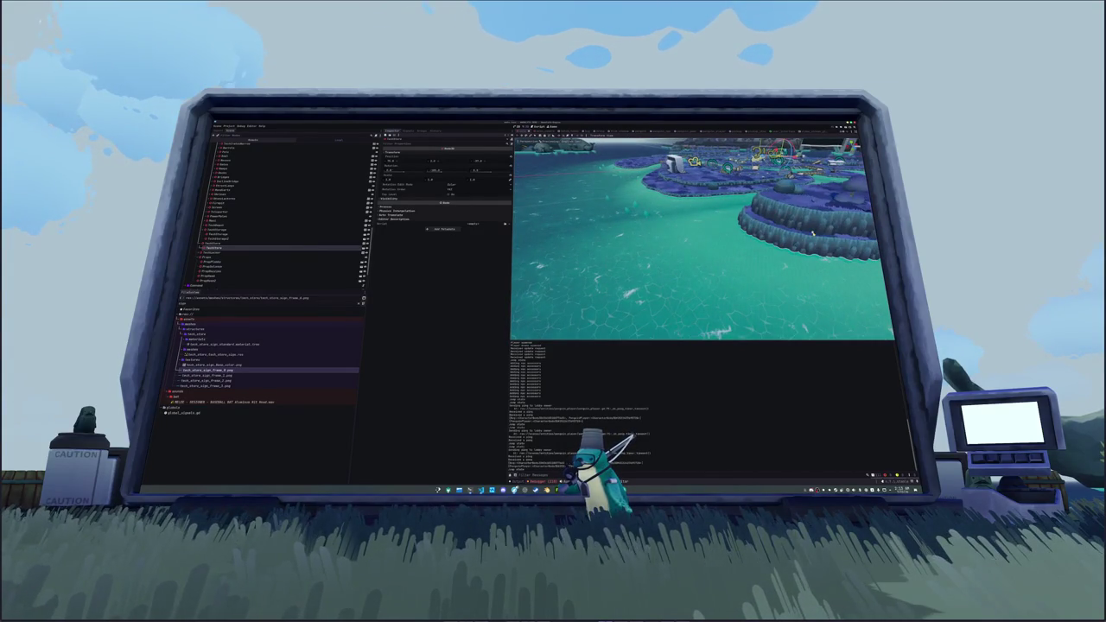
{"action": "left_click", "coordinate": [207, 280]}
{"action": "scroll", "coordinate": [701, 238], "scroll_direction": "down", "scroll_amount": 8}
{"action": "key", "text": "KP_7"}
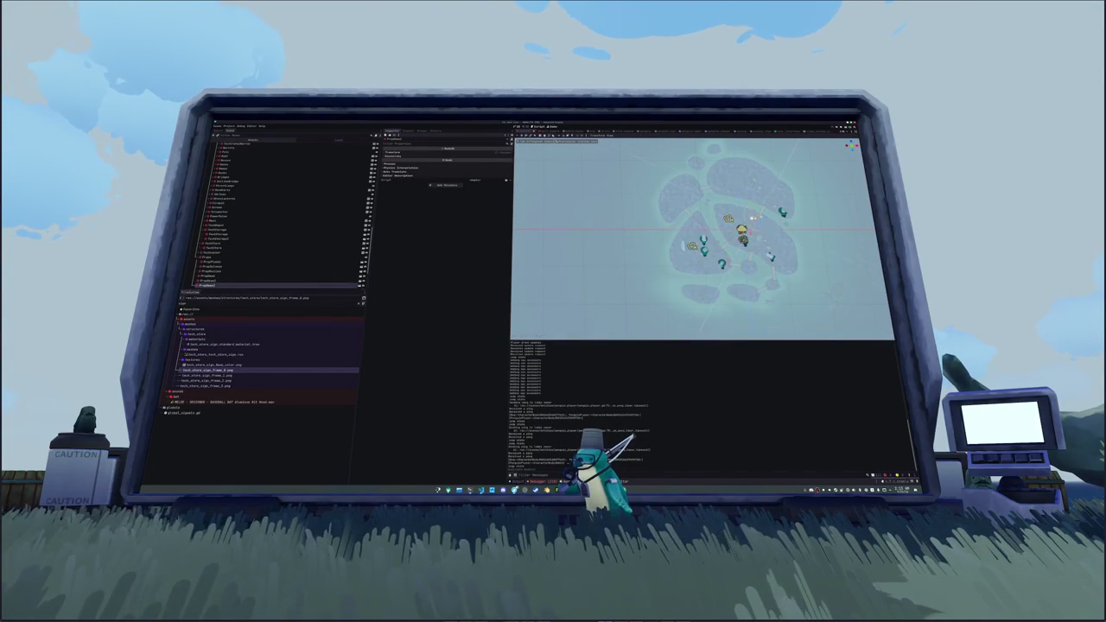
- Frame the selected sign and zoom in on it beside the two vending machines
{"action": "key", "text": "f"}
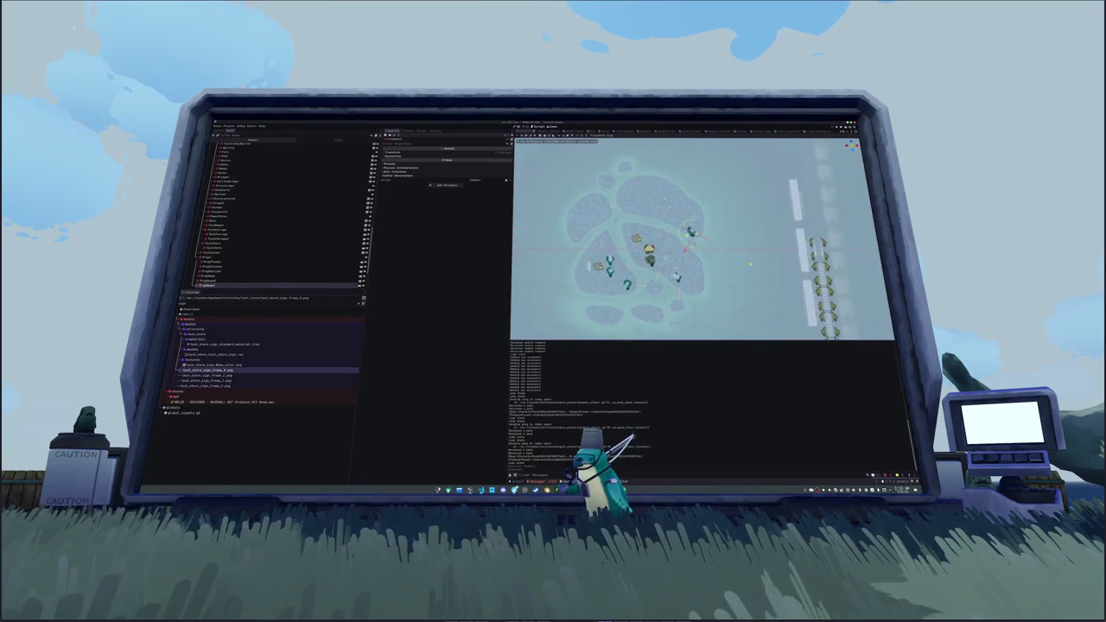
{"action": "key", "text": "KP_1"}
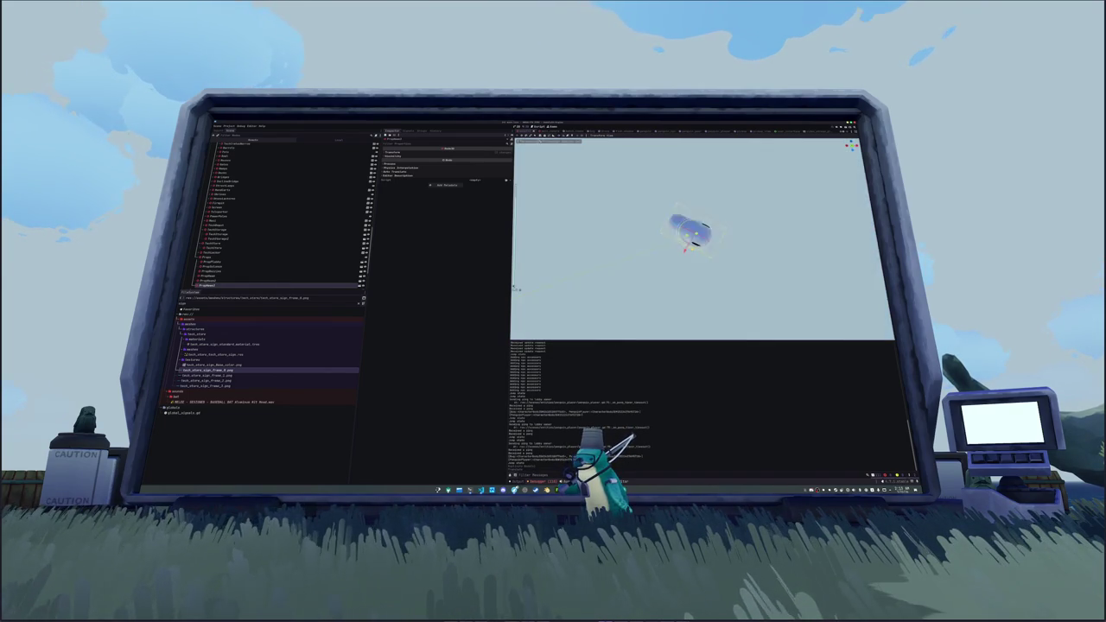
{"action": "key", "text": "KP_8"}
{"action": "key", "text": "KP_8"}
{"action": "key", "text": "KP_8"}
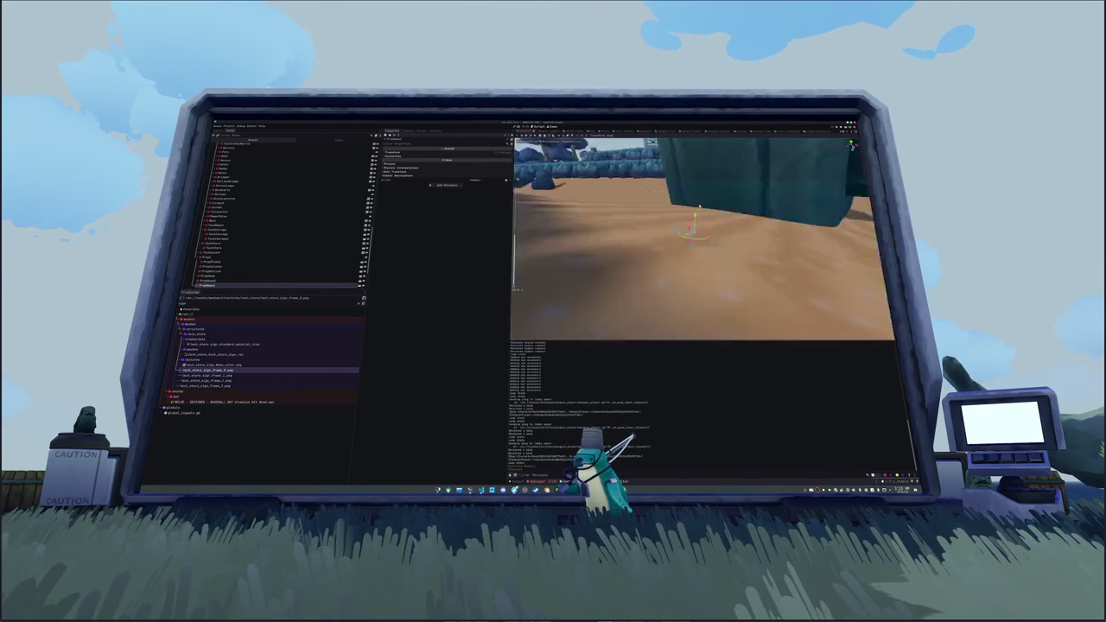
{"action": "scroll", "coordinate": [702, 239], "scroll_direction": "down", "scroll_amount": 5}
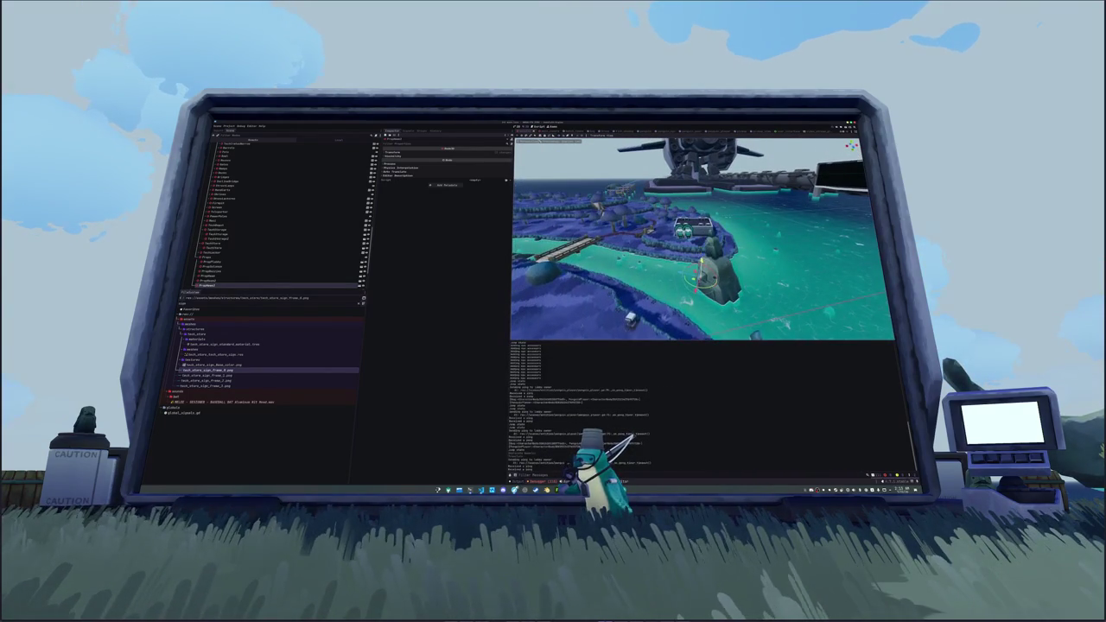
{"action": "scroll", "coordinate": [704, 242], "scroll_direction": "up", "scroll_amount": 5}
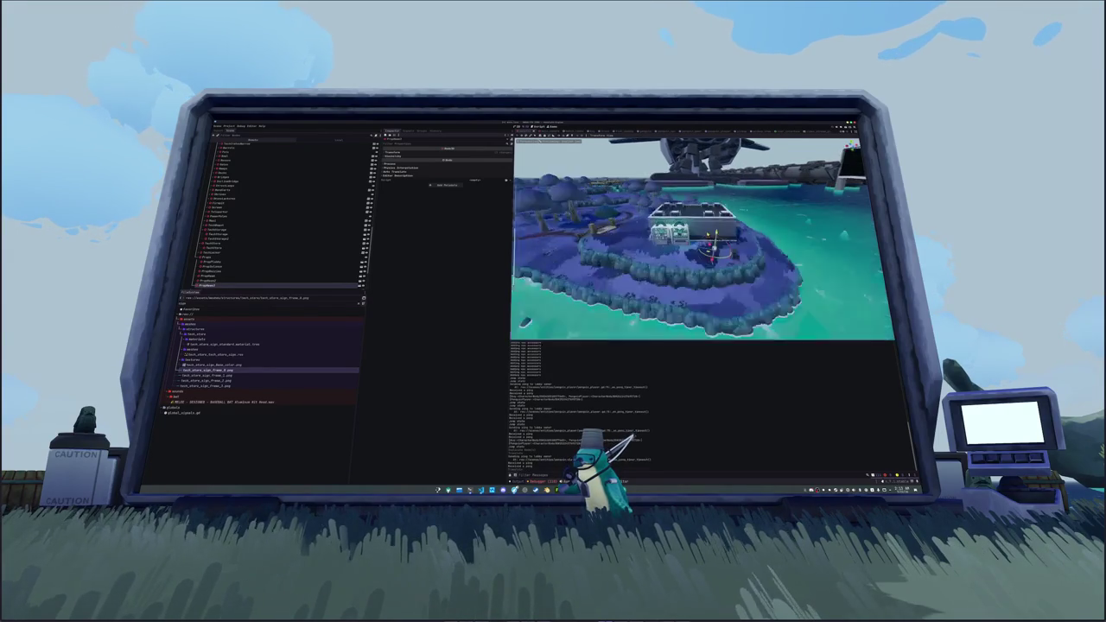
{"action": "scroll", "coordinate": [708, 248], "scroll_direction": "down", "scroll_amount": 2}
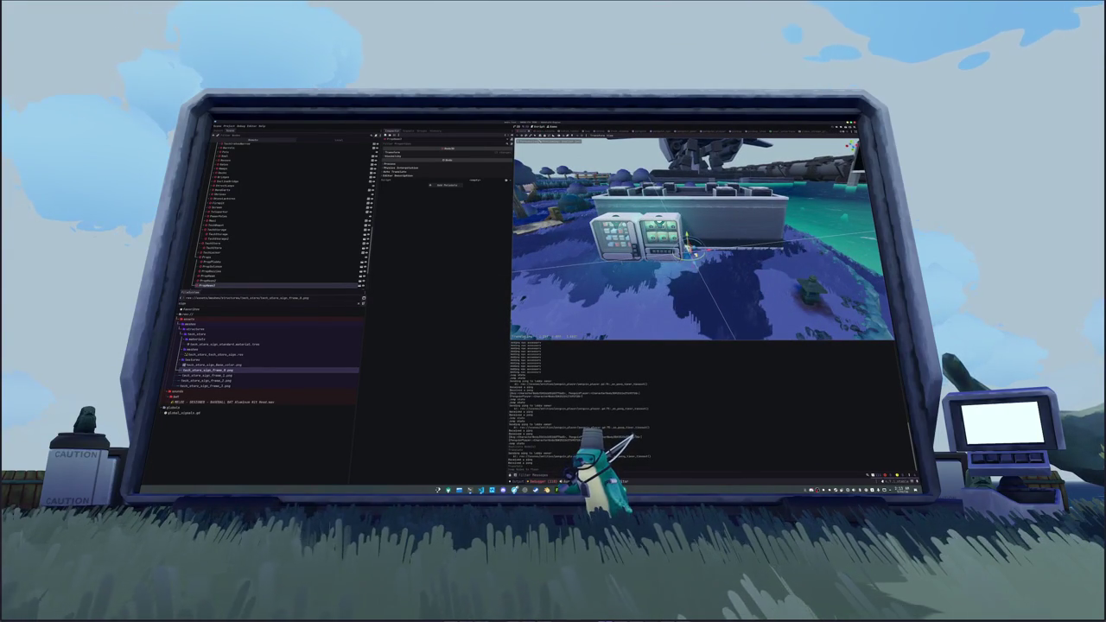
{"action": "scroll", "coordinate": [701, 239], "scroll_direction": "up", "scroll_amount": 5}
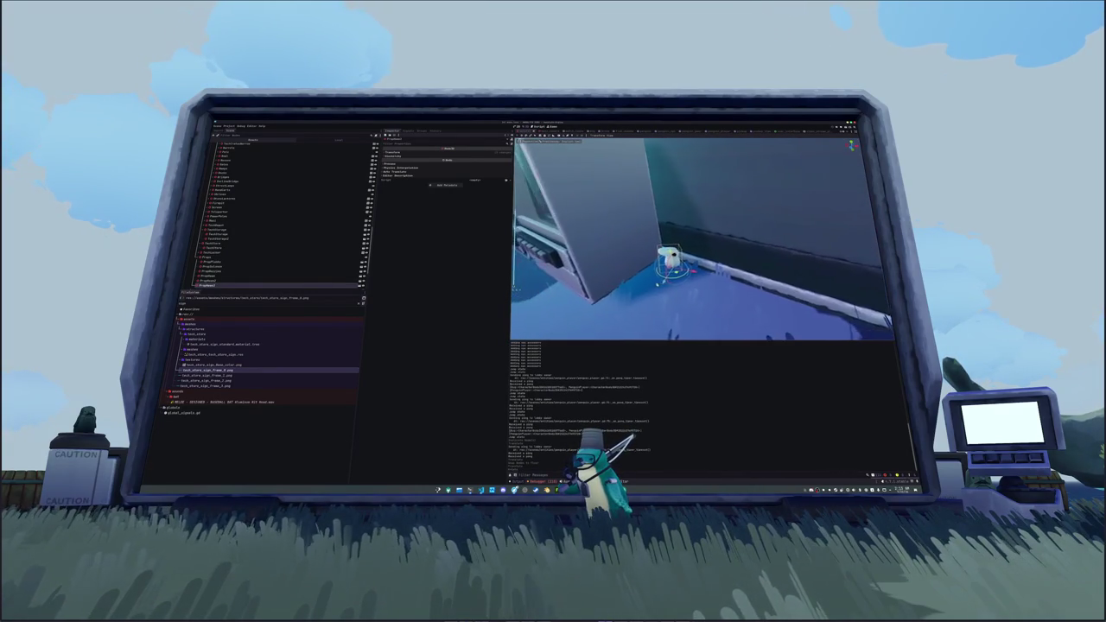
- Reposition the sign, lower its Transform Scale, and run the game with F5
{"action": "key", "text": "g"}
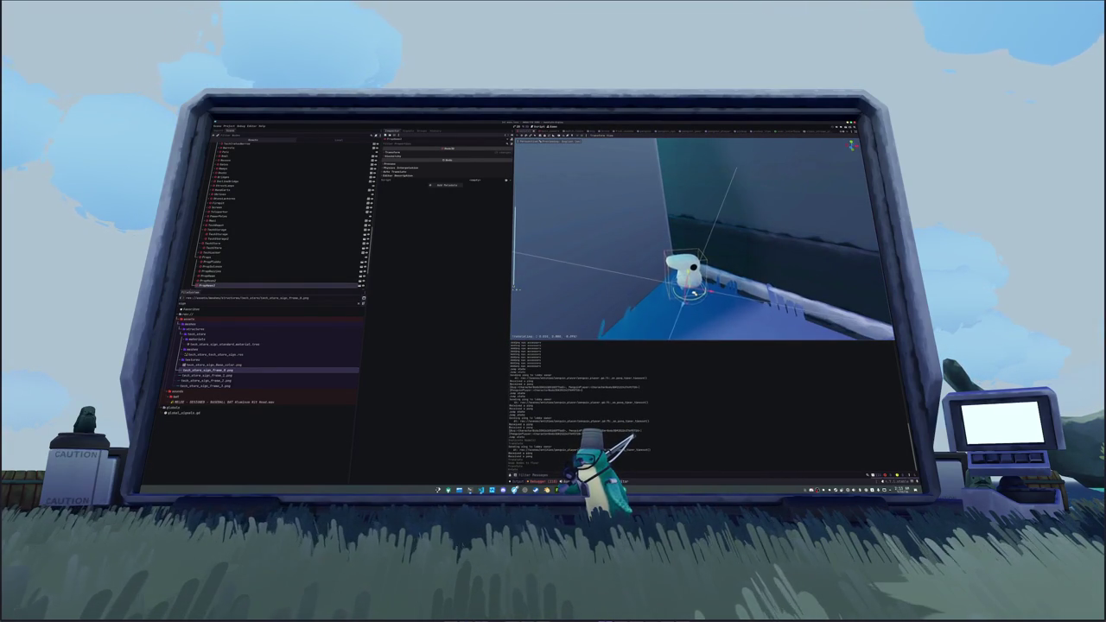
{"action": "key", "text": "Return"}
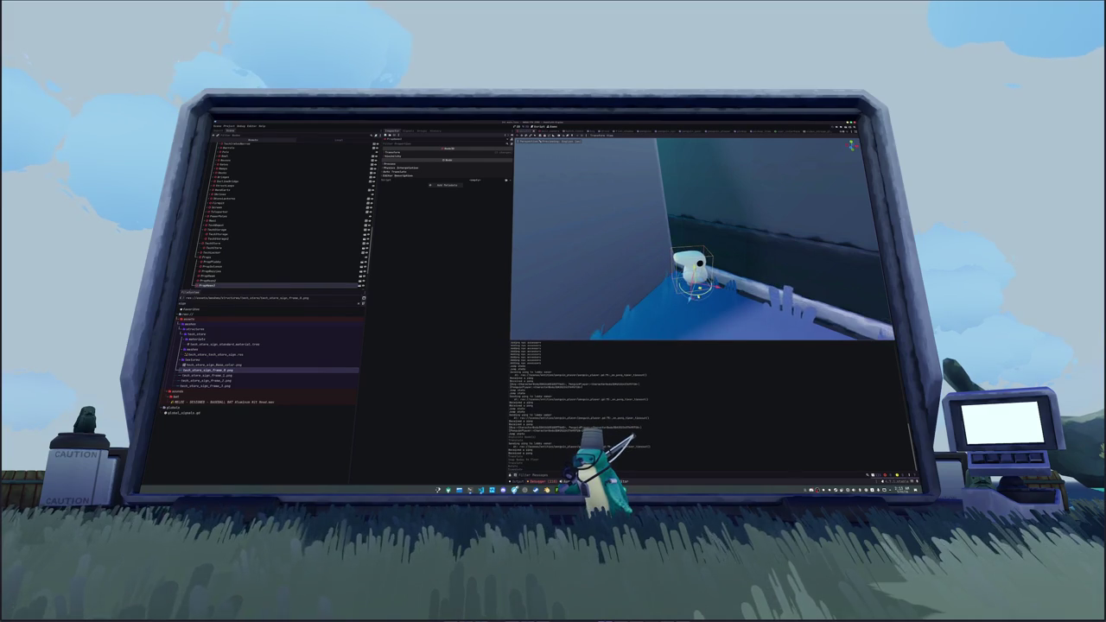
{"action": "left_click", "coordinate": [420, 152]}
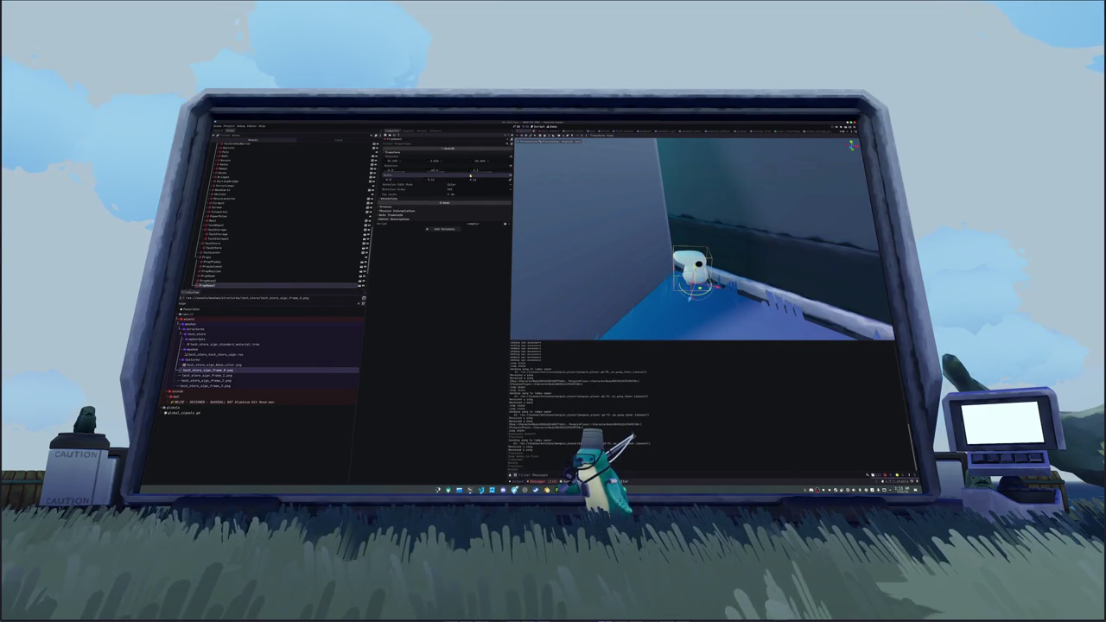
{"action": "left_click_drag", "start_coordinate": [470, 177], "coordinate": [466, 176]}
{"action": "mouse_move", "coordinate": [651, 286]}
{"action": "left_mouse_down"}
{"action": "mouse_move", "coordinate": [487, 286]}
{"action": "mouse_move", "coordinate": [706, 286]}
{"action": "mouse_move", "coordinate": [699, 307]}
{"action": "mouse_move", "coordinate": [652, 301]}
{"action": "mouse_move", "coordinate": [649, 311]}
{"action": "left_mouse_up"}
{"action": "key", "text": "F5"}
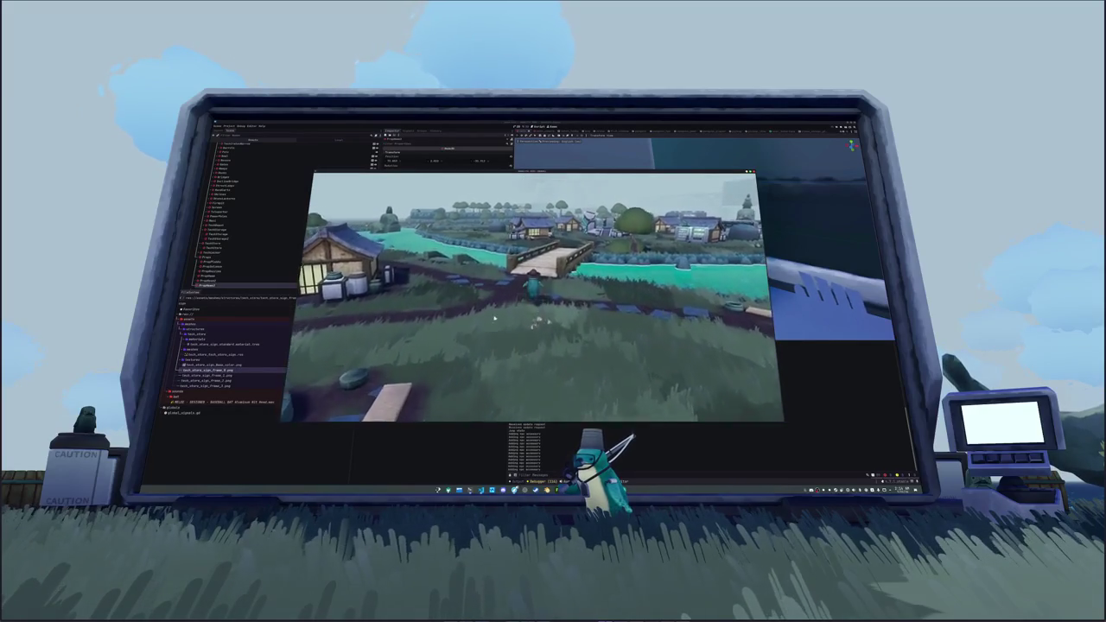
- Leave the running game through its pause menu back to the main menu
{"action": "key", "text": "Escape"}
{"action": "left_click", "coordinate": [533, 293]}
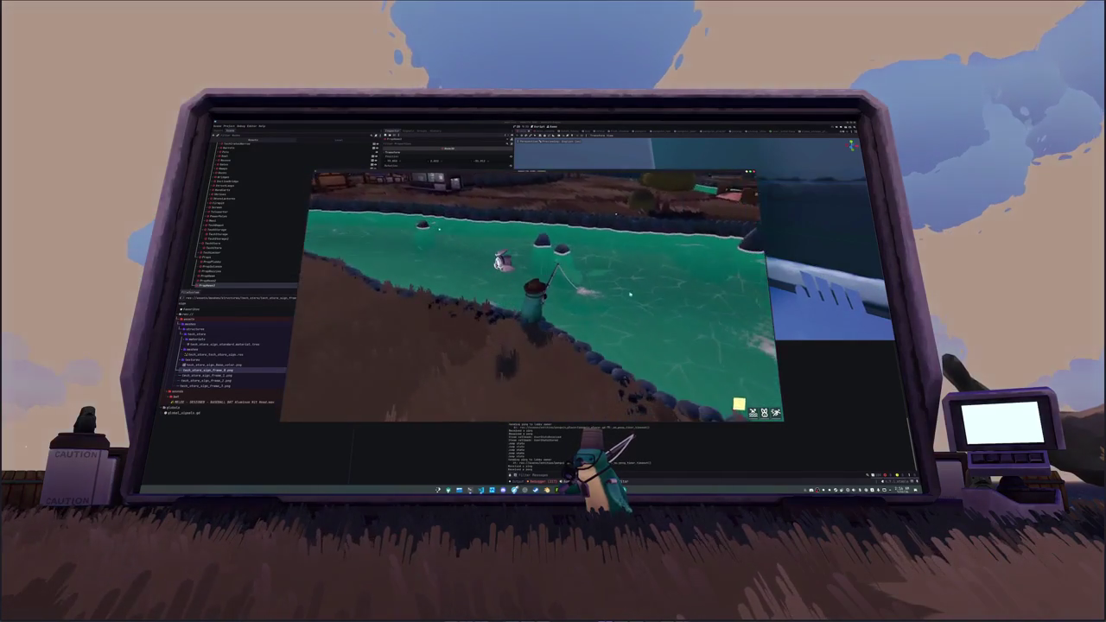
- Stop the game and open Project Settings, checking the GDExtension tab before returning to General
{"action": "key", "text": "F8"}
{"action": "left_click", "coordinate": [229, 126]}
{"action": "left_click", "coordinate": [247, 147]}
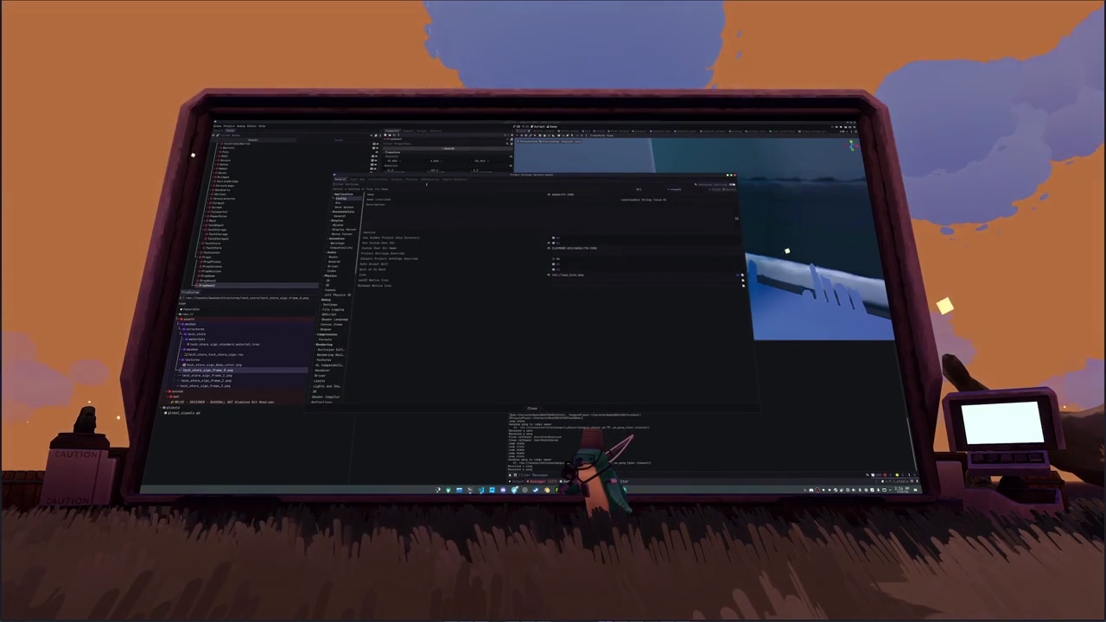
{"action": "left_click", "coordinate": [428, 180]}
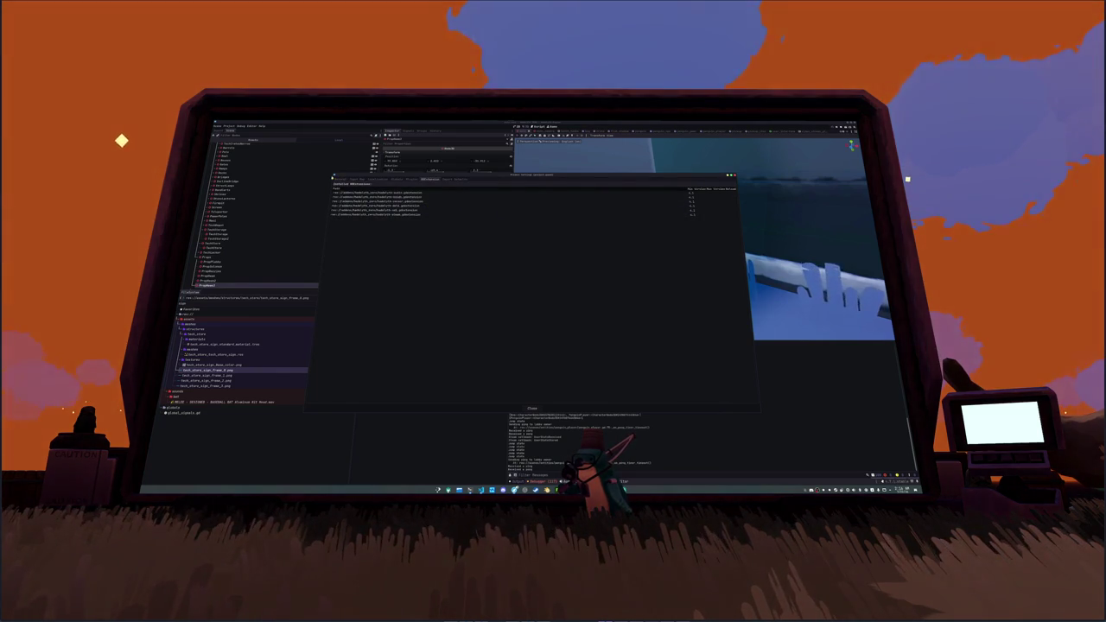
{"action": "left_click", "coordinate": [337, 179]}
- Browse the Animation and Rendering setting categories, then close Project Settings
{"action": "left_click", "coordinate": [346, 211]}
{"action": "left_click", "coordinate": [344, 223]}
{"action": "left_click", "coordinate": [344, 229]}
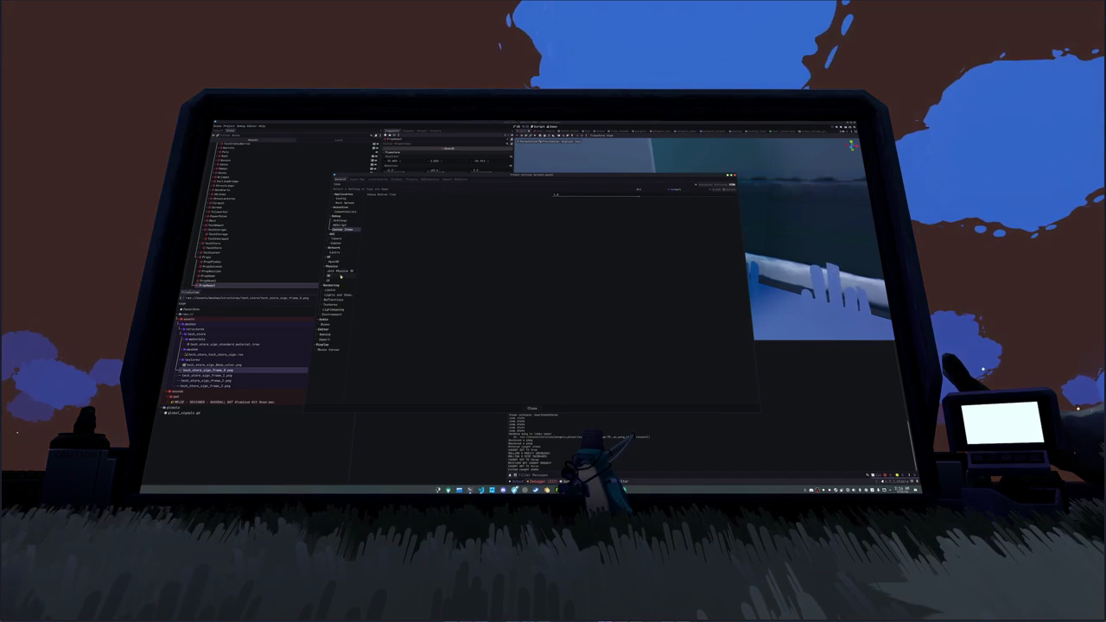
{"action": "left_click", "coordinate": [348, 291]}
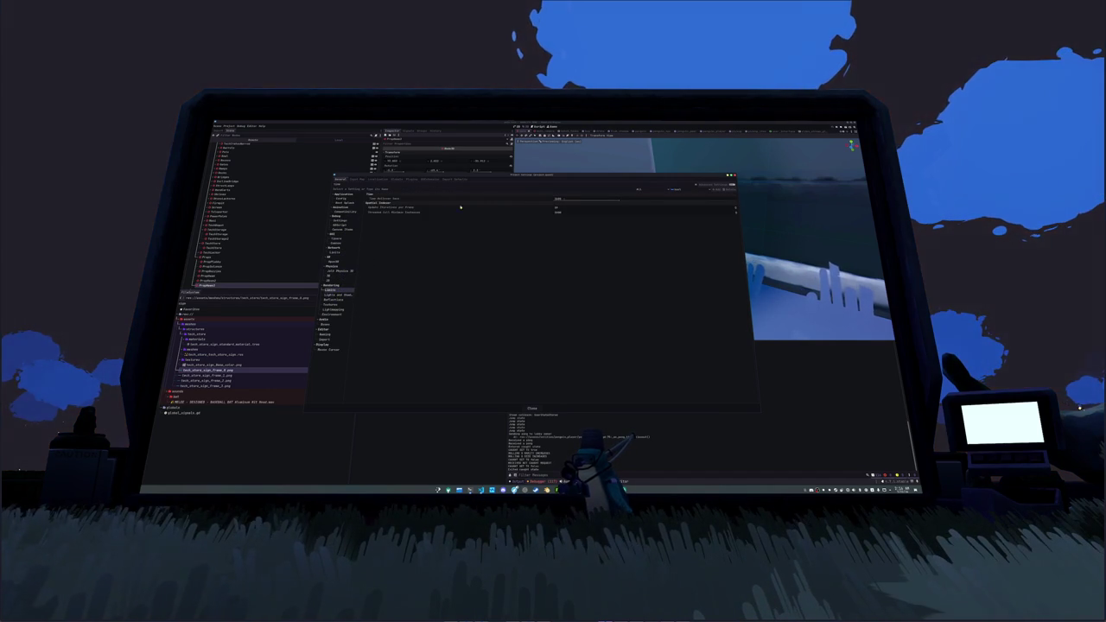
{"action": "mouse_move", "coordinate": [477, 201]}
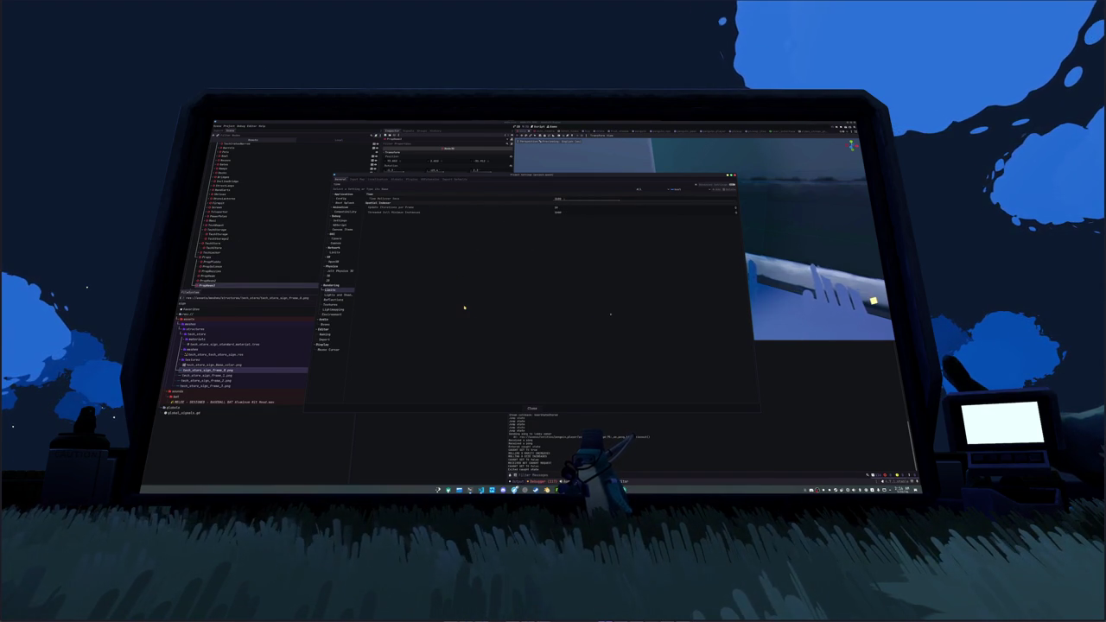
{"action": "left_click", "coordinate": [533, 409]}
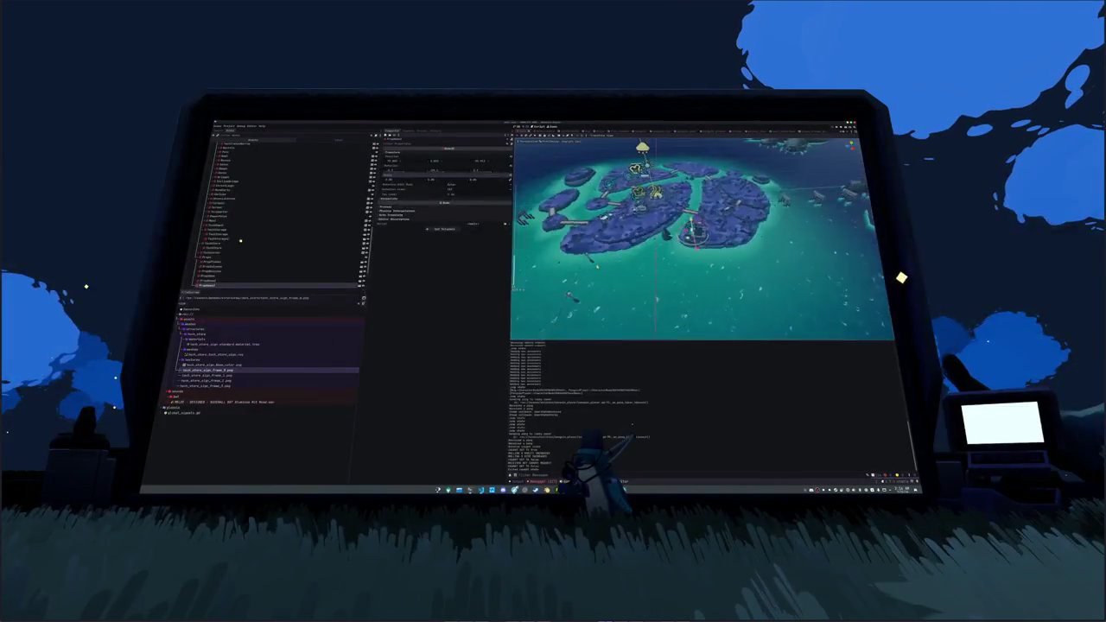
- Select the cloud node in the Scene dock and bring up its shader code editor
{"action": "scroll", "coordinate": [336, 198], "scroll_direction": "down", "scroll_amount": 5}
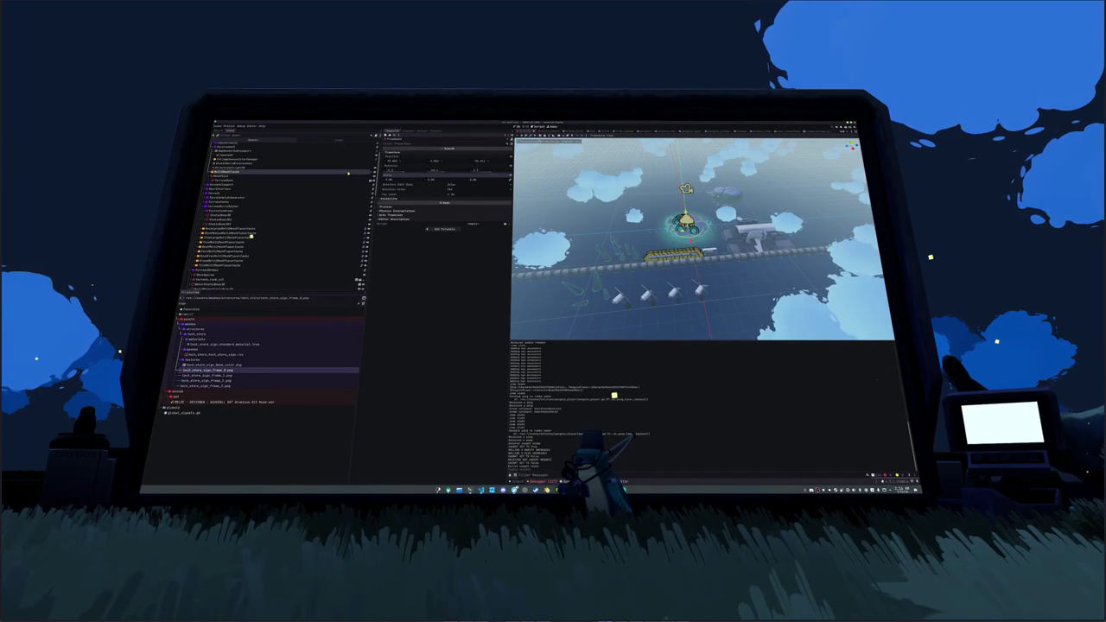
{"action": "left_click", "coordinate": [227, 171]}
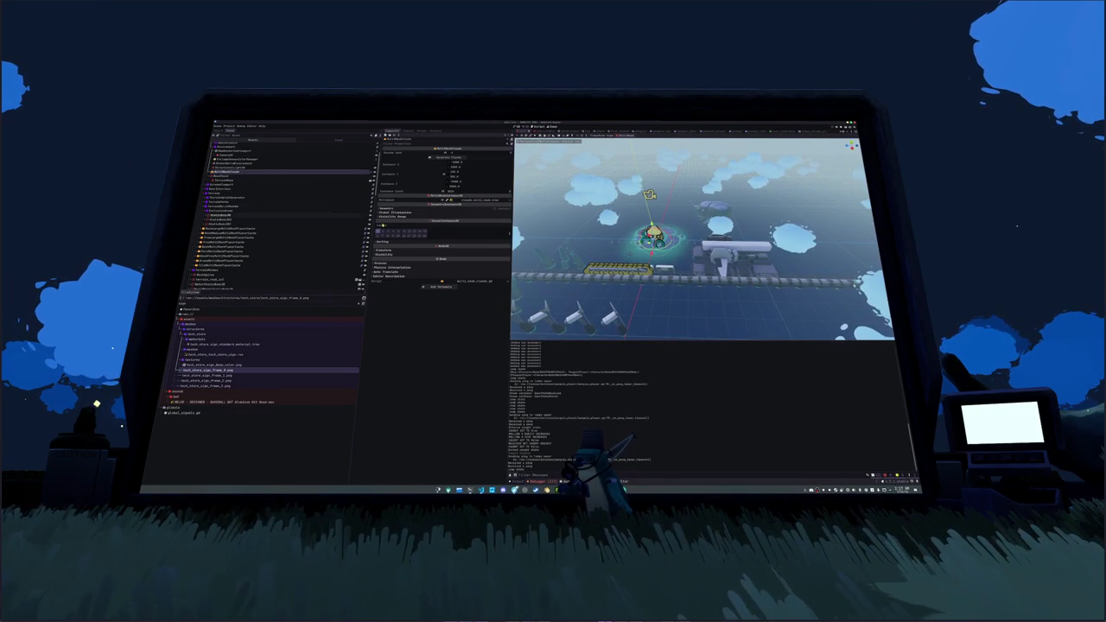
{"action": "key", "text": "alt+s"}
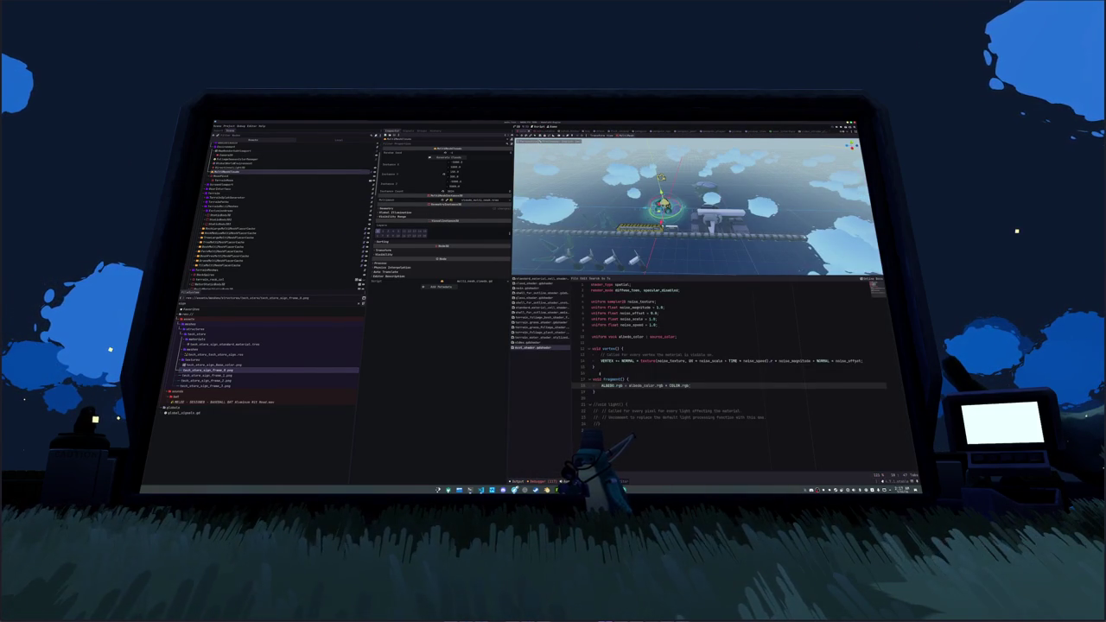
- In cloud_shader.gdshader, change the offset line's TIME multiplier 5.0 to 500.0 and save
{"action": "left_click", "coordinate": [529, 307]}
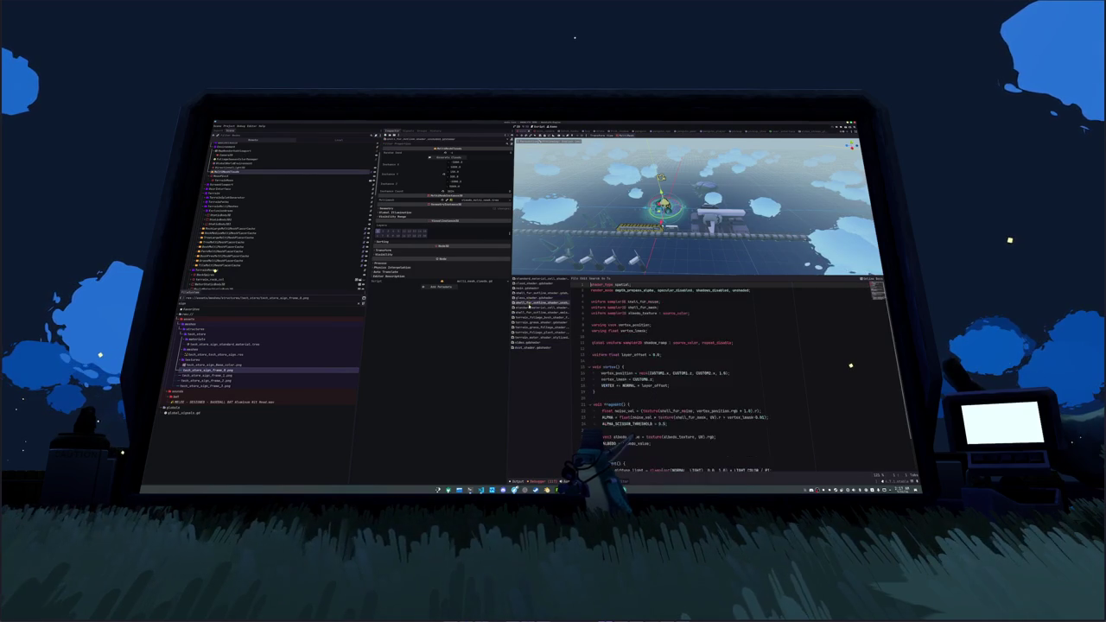
{"action": "left_click", "coordinate": [527, 283]}
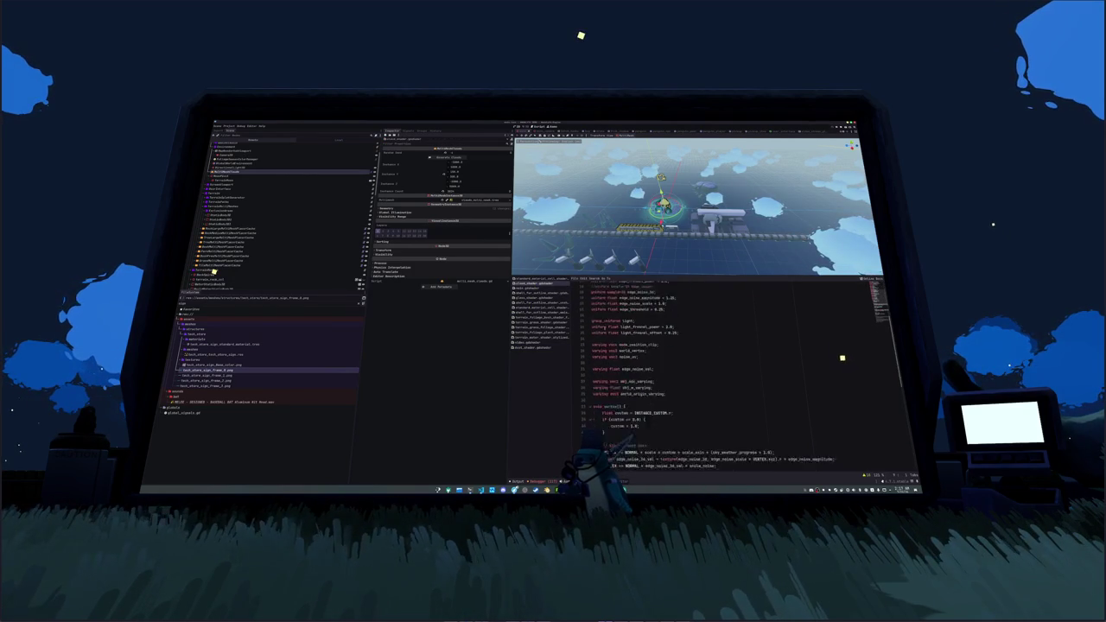
{"action": "scroll", "coordinate": [735, 380], "scroll_direction": "down", "scroll_amount": 3}
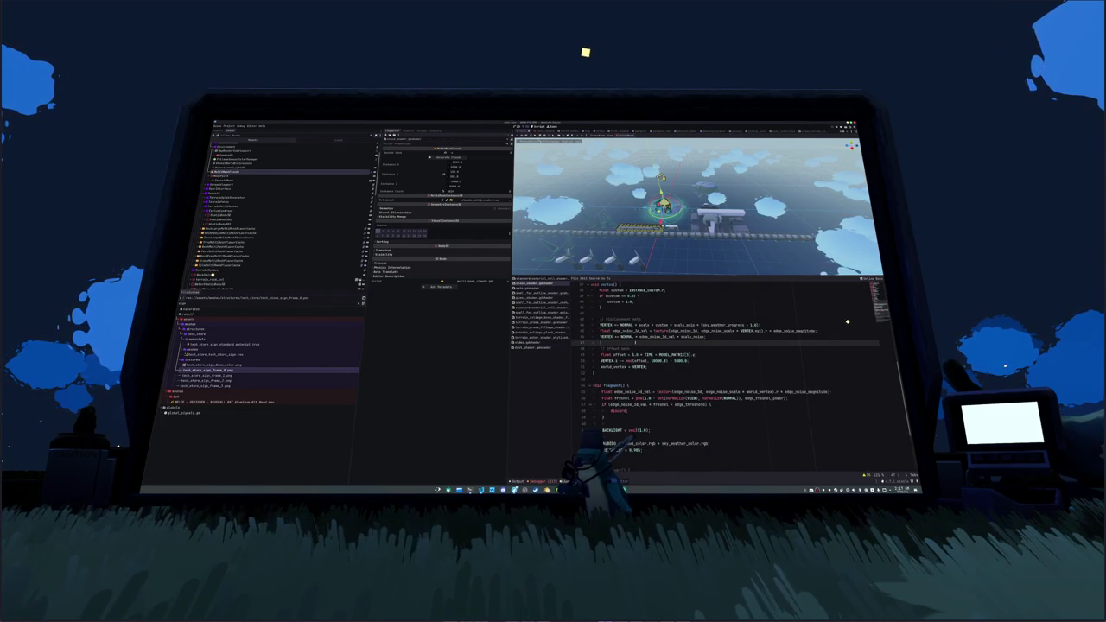
{"action": "double_click", "coordinate": [648, 354]}
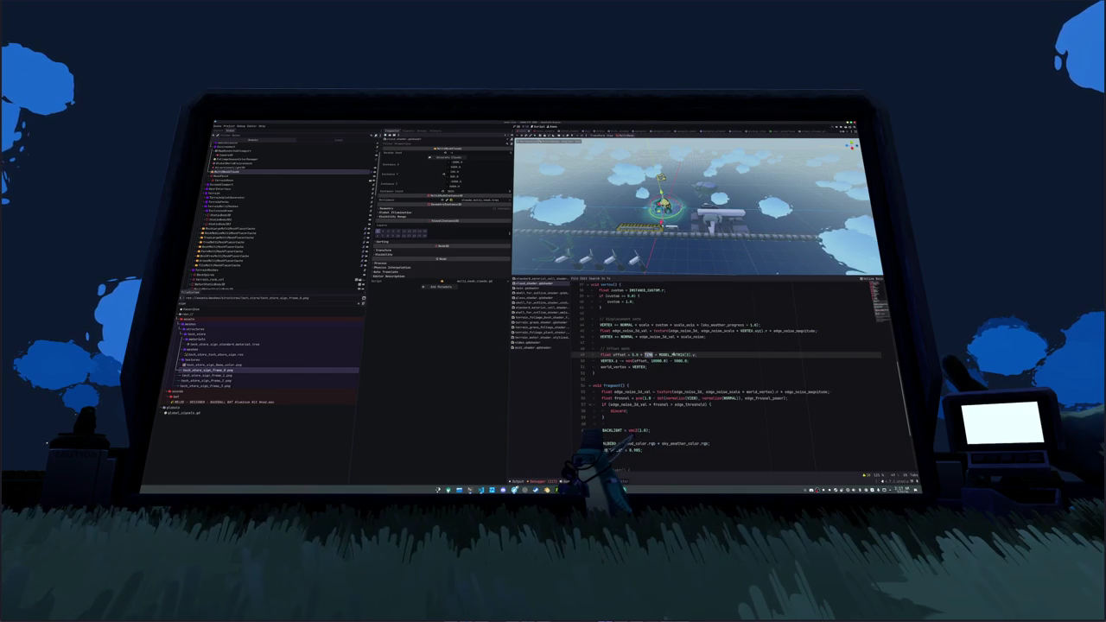
{"action": "type", "text": "0"}
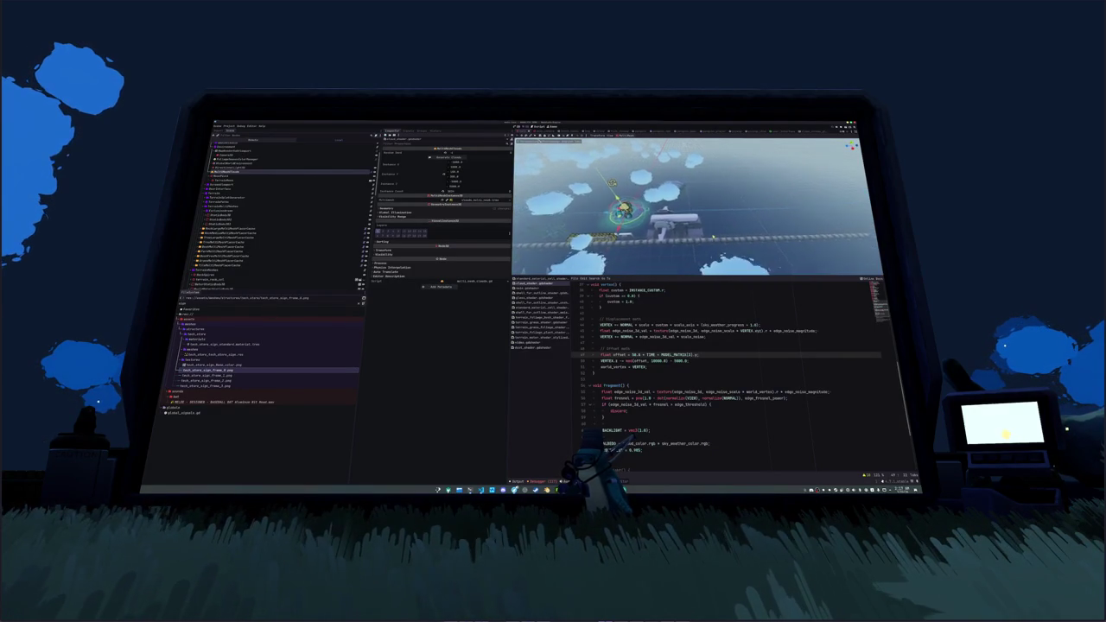
{"action": "type", "text": "0"}
{"action": "key", "text": "ctrl+s"}
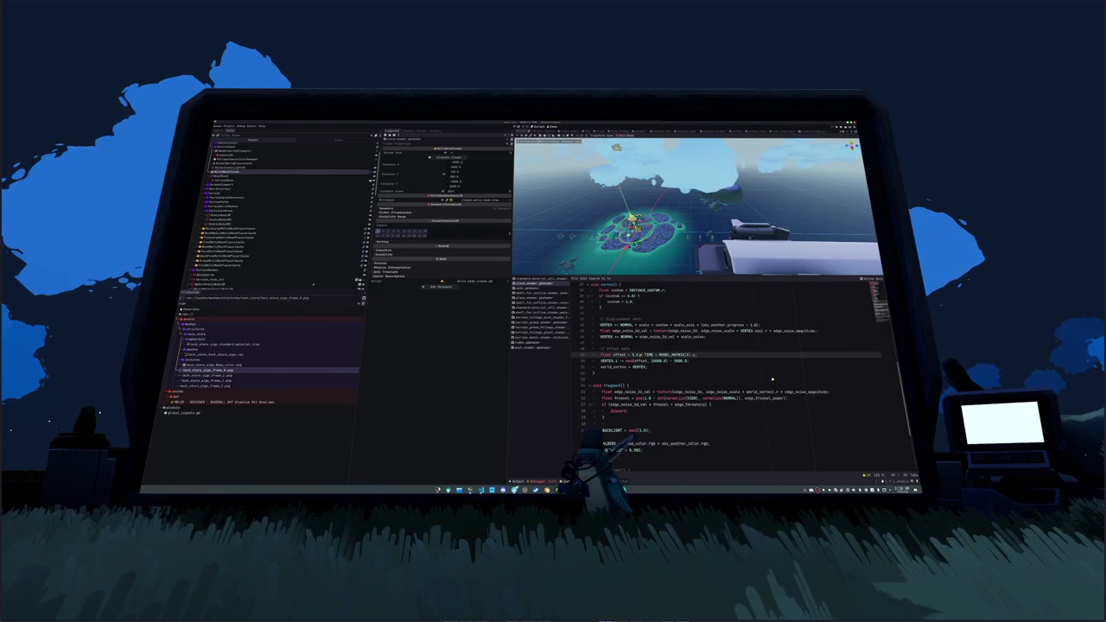
- Make line 45 read (1.0 * TIME) + MODEL_MATRIX[3], then select sin(offset, 10000.0) on line 46
{"action": "key", "text": "BackSpace"}
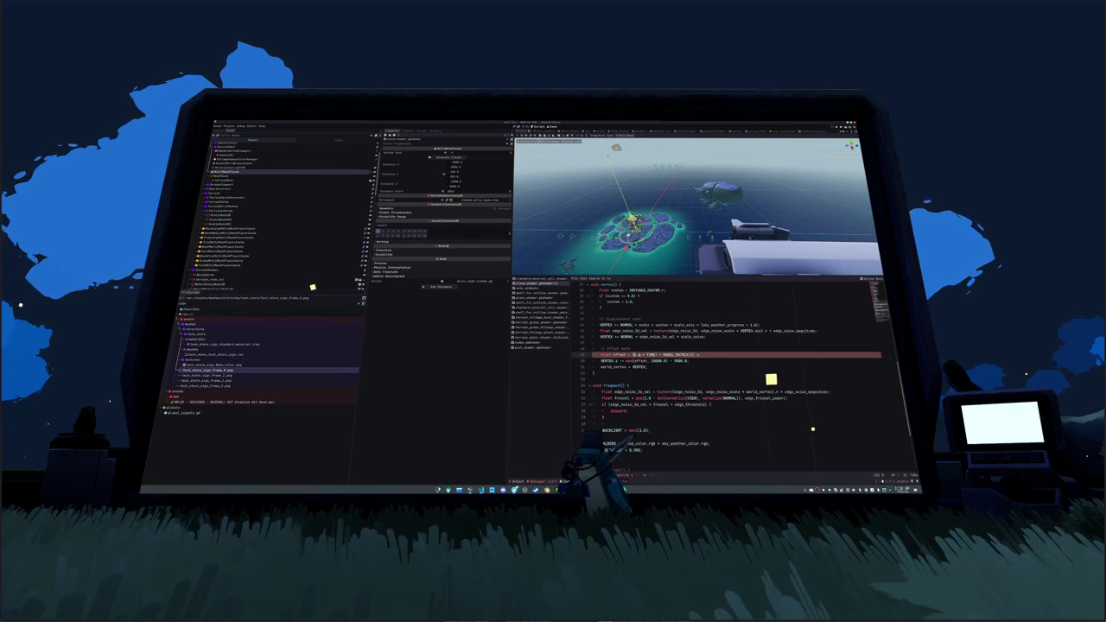
{"action": "key", "text": "ctrl+z"}
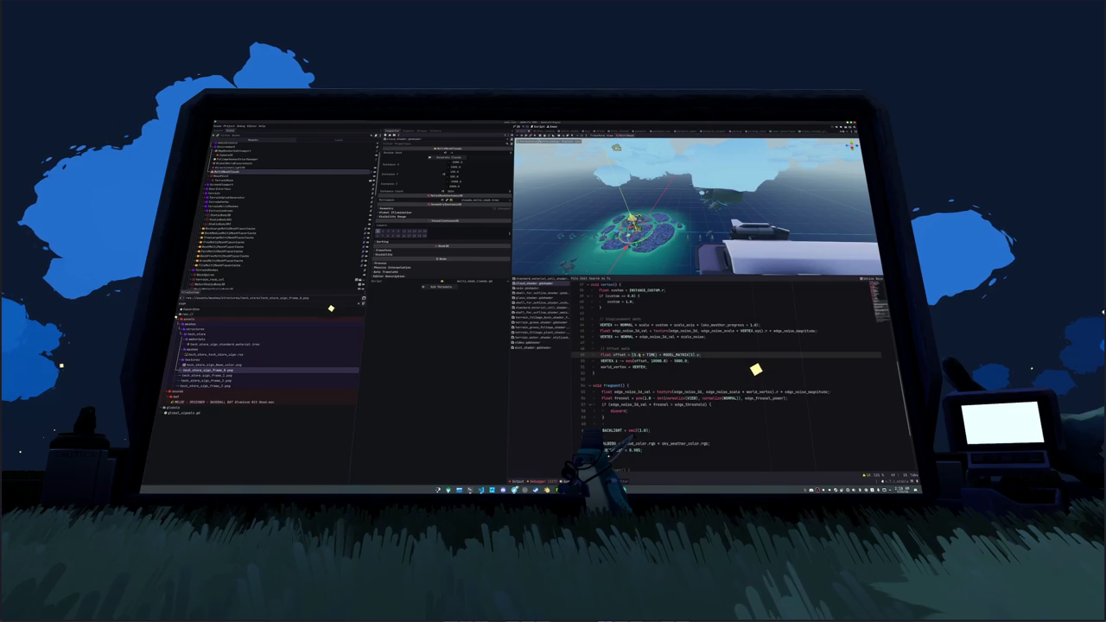
{"action": "key", "text": "shift+ctrl+Right"}
{"action": "key", "text": "shift+ctrl+Right"}
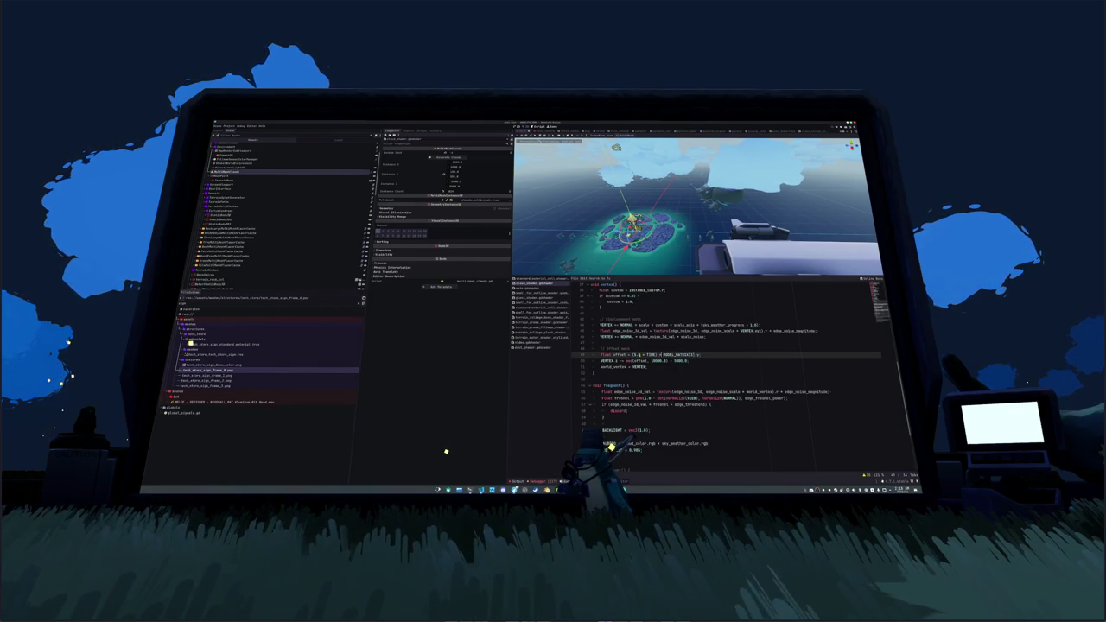
{"action": "left_click", "coordinate": [682, 361]}
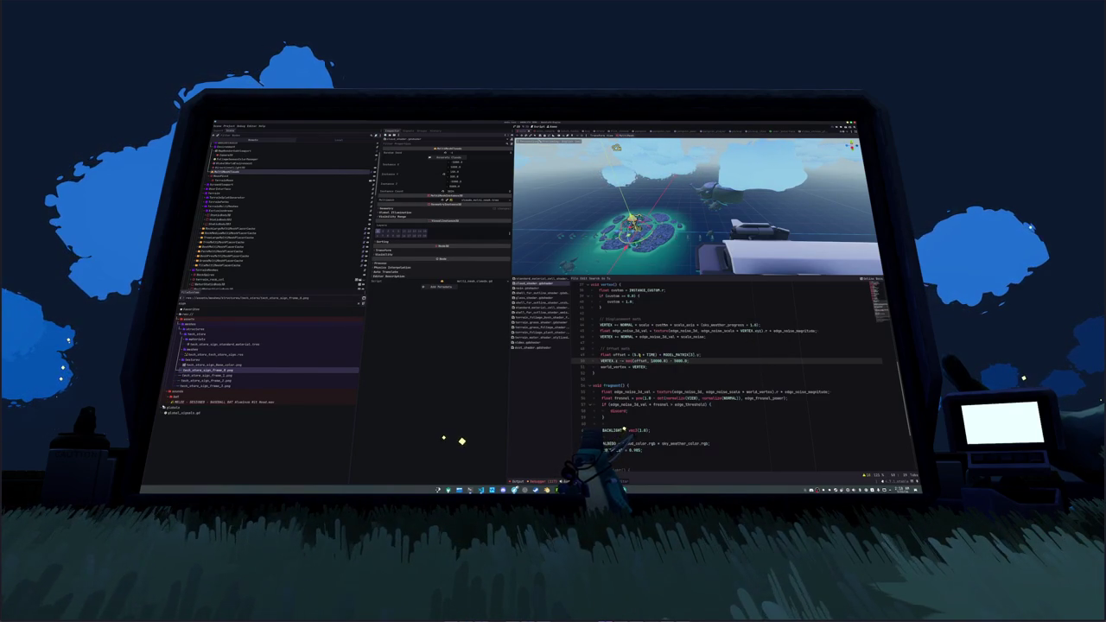
{"action": "key", "text": "shift+ctrl+Left"}
{"action": "key", "text": "shift+ctrl+Left"}
{"action": "key", "text": "shift+ctrl+Left"}
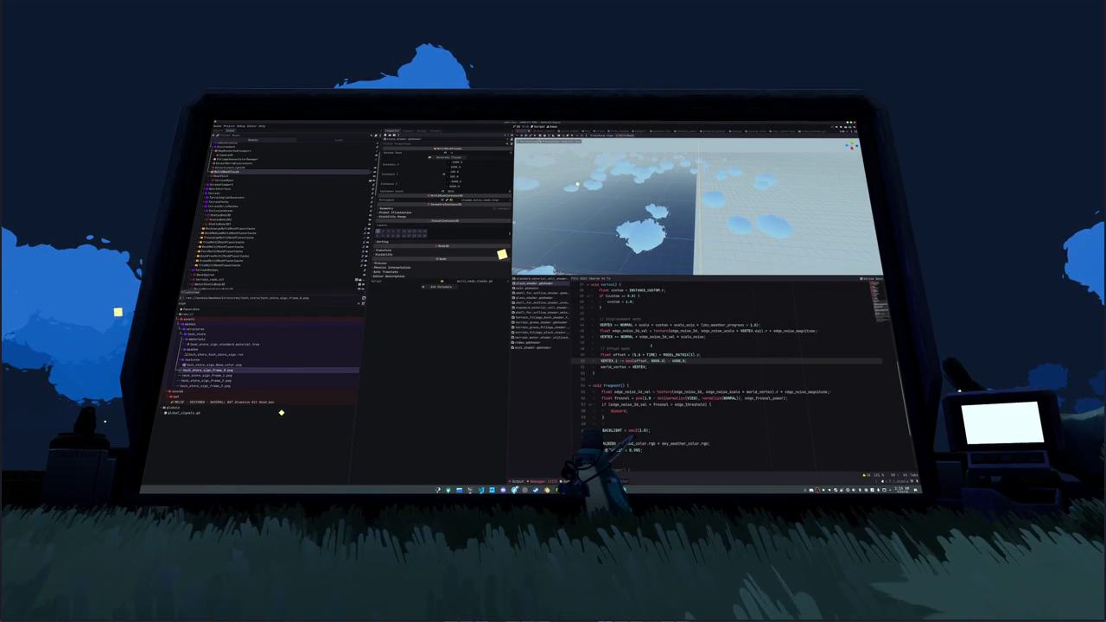
- Remove MODEL_MATRIX[3] from the offset line, add a MODEL_MATRIX.xyz term, and save
{"action": "left_click_drag", "start_coordinate": [660, 354], "coordinate": [699, 354]}
{"action": "left_click", "coordinate": [665, 361]}
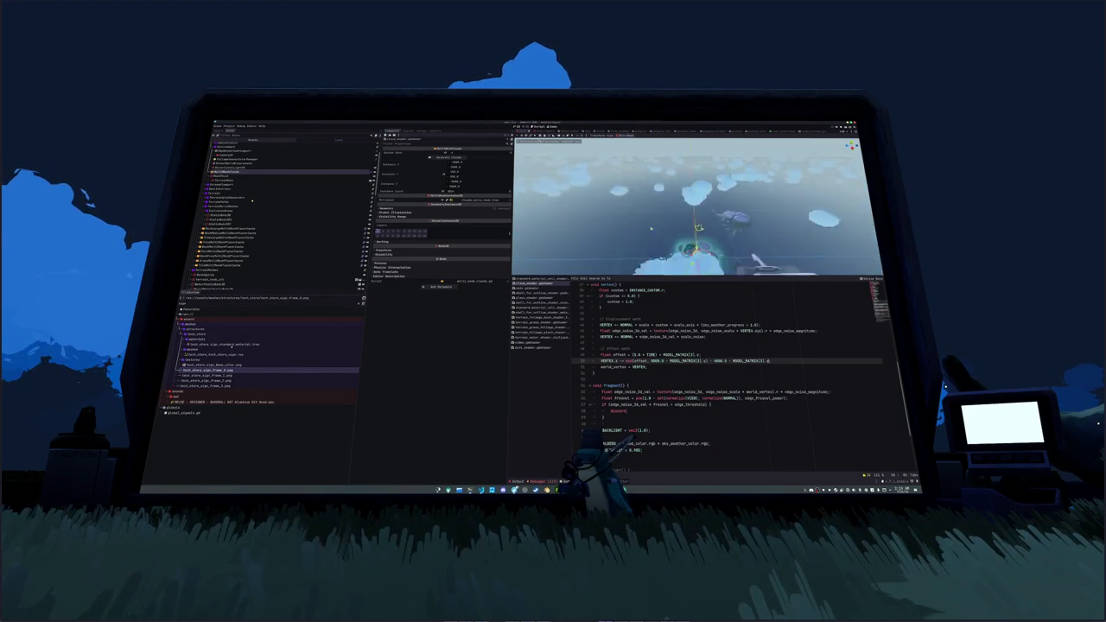
{"action": "left_click_drag", "start_coordinate": [717, 230], "coordinate": [673, 183]}
{"action": "left_click", "coordinate": [635, 355]}
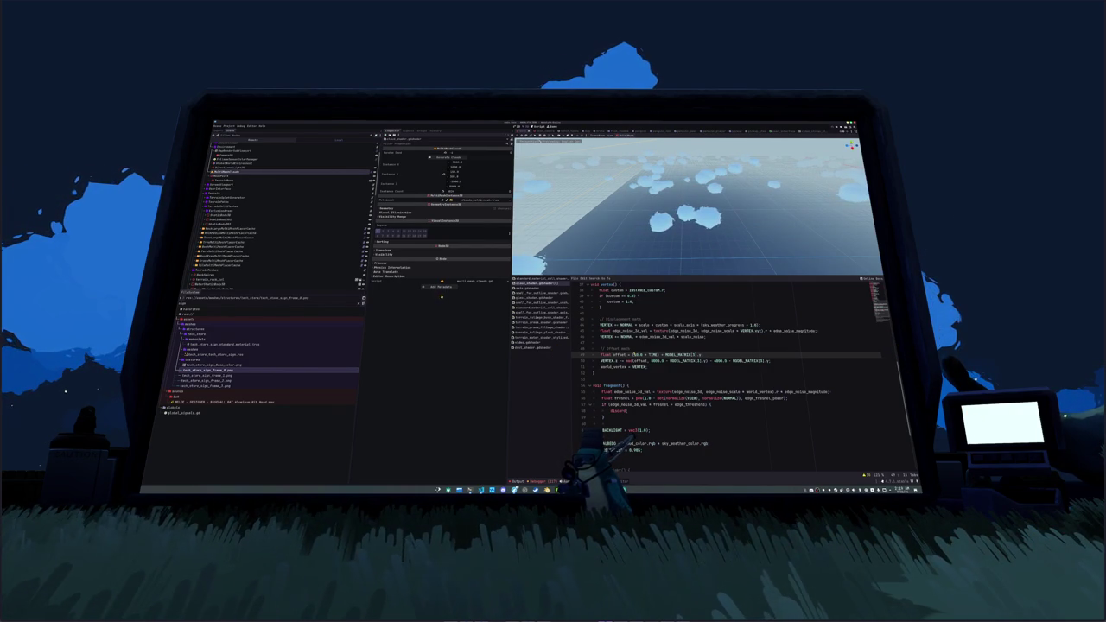
{"action": "key", "text": "Down"}
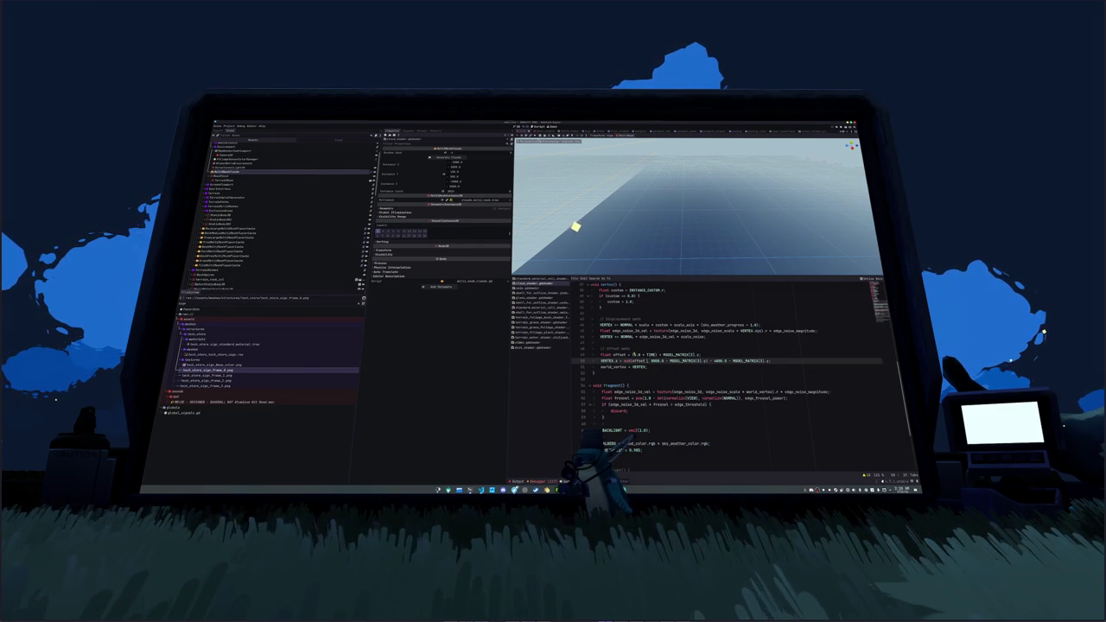
{"action": "type", "text": " + MODEL_MATRIX"}
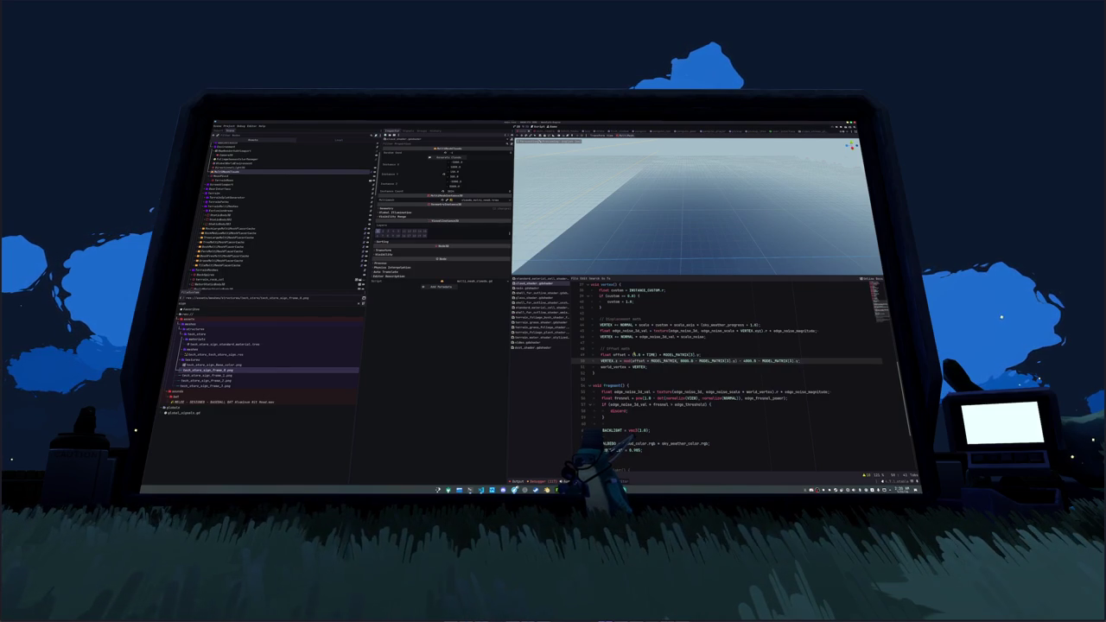
{"action": "type", "text": ".xyz"}
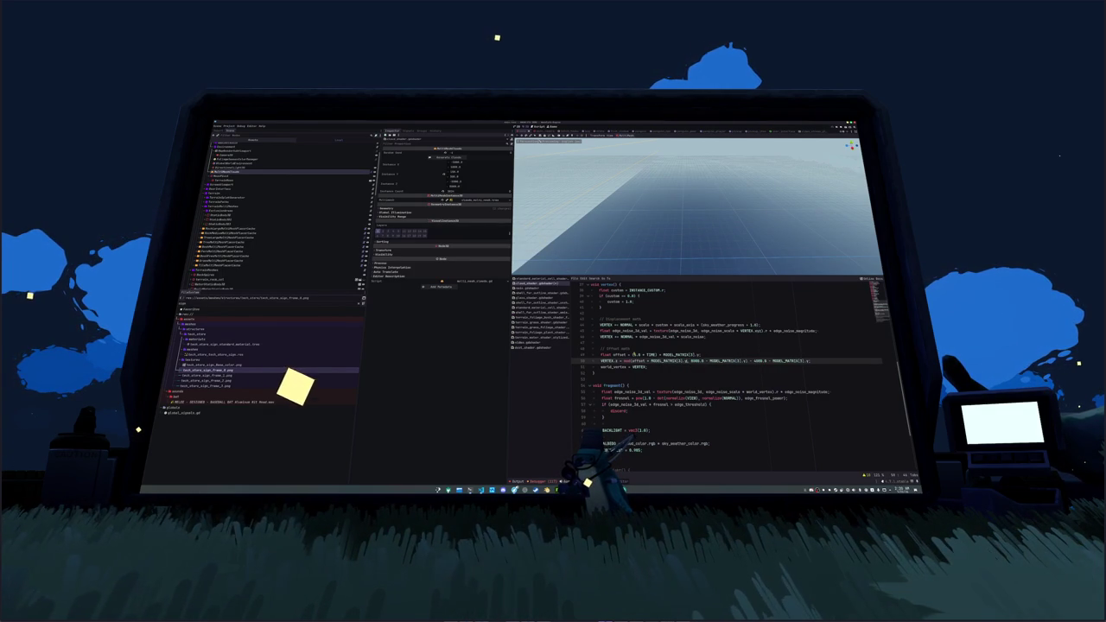
{"action": "left_click", "coordinate": [633, 354]}
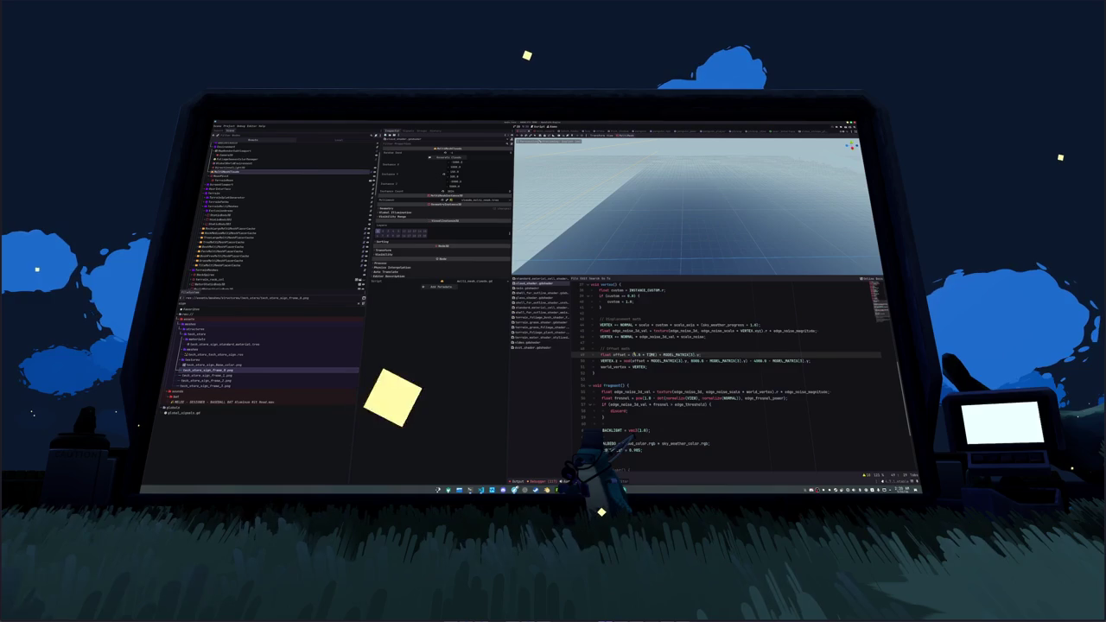
{"action": "key", "text": "ctrl+s"}
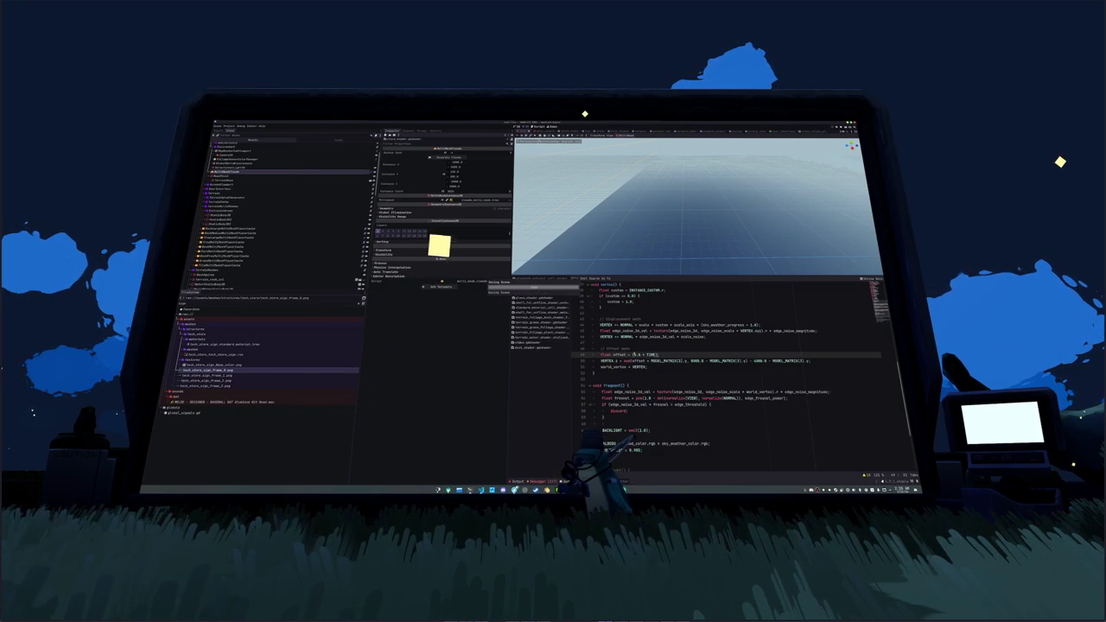
- Delete the MODEL_MATRIX terms on the VERTEX line and append .z to the model-position term
{"action": "key", "text": "Down"}
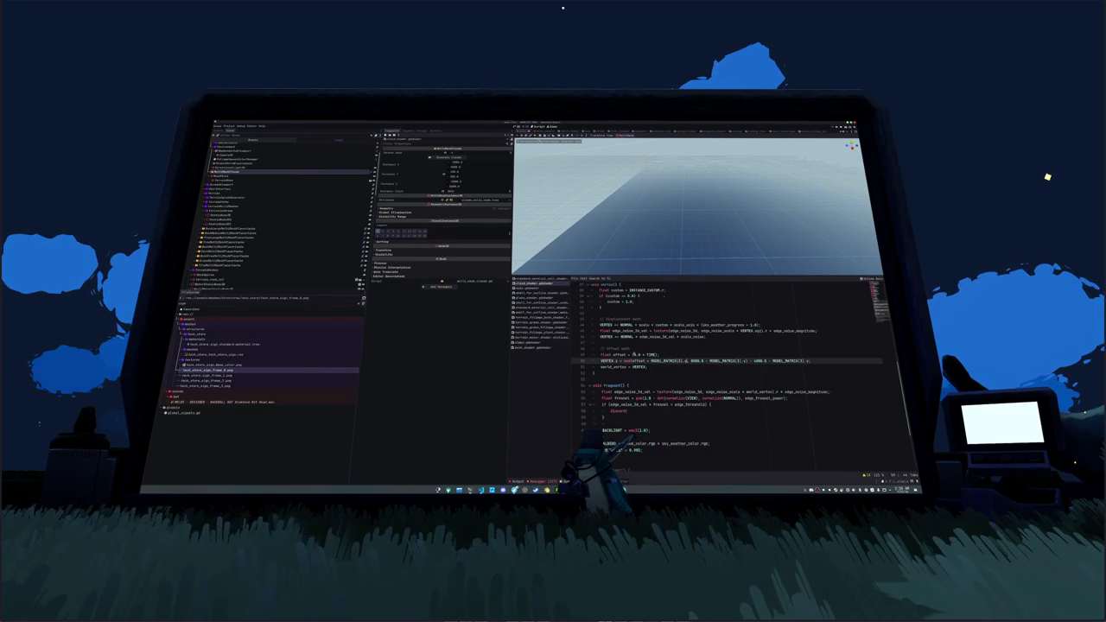
{"action": "key", "text": "ctrl+d"}
{"action": "key", "text": "BackSpace"}
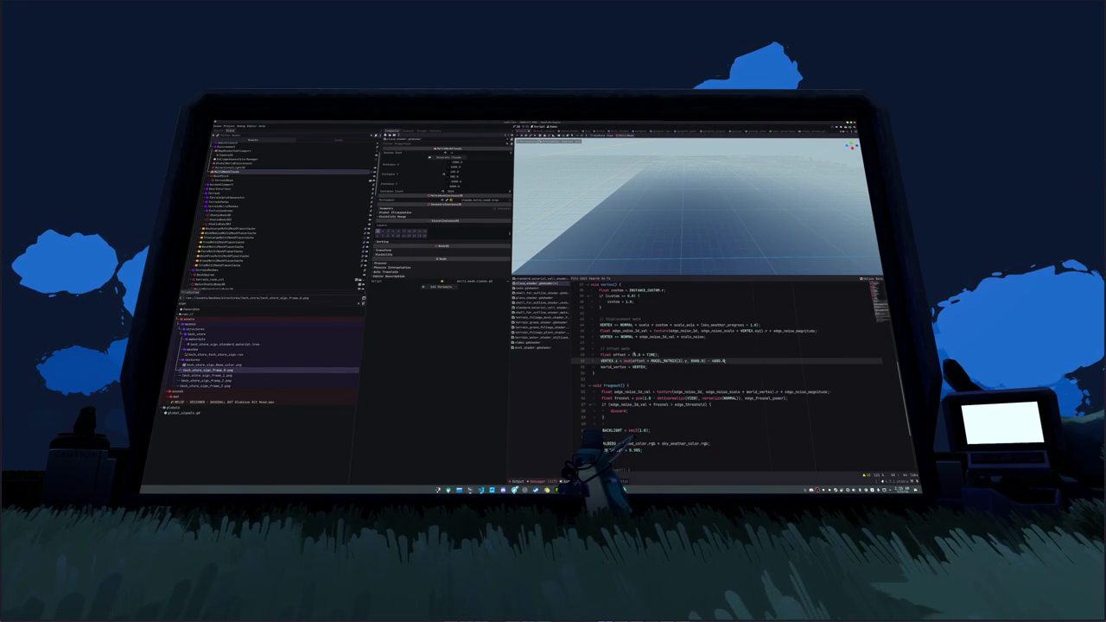
{"action": "key", "text": "Down"}
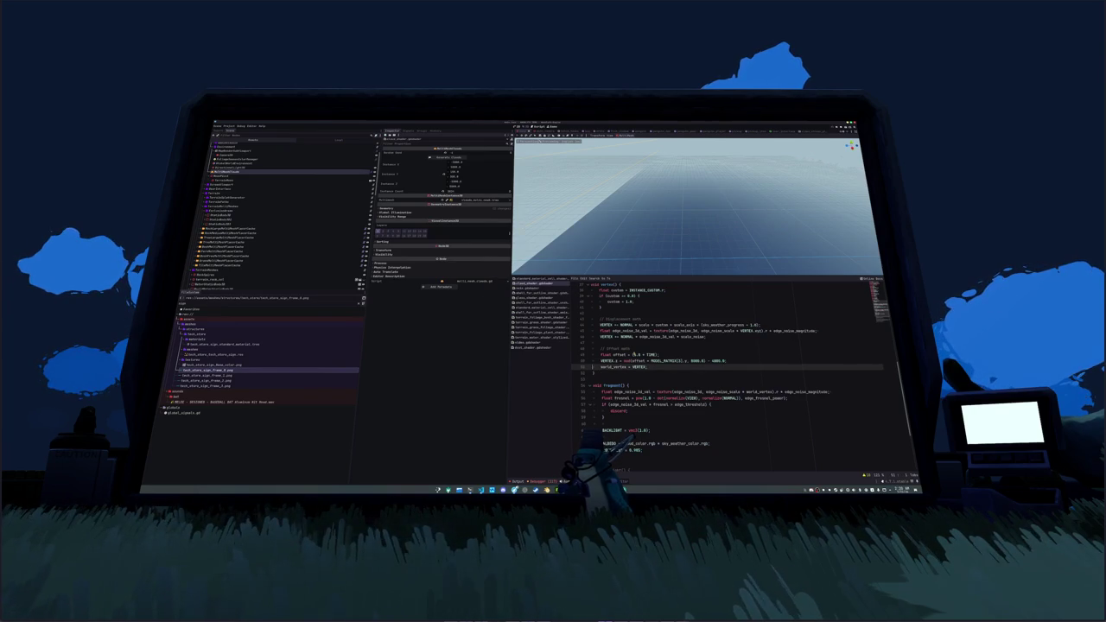
{"action": "key", "text": "Up"}
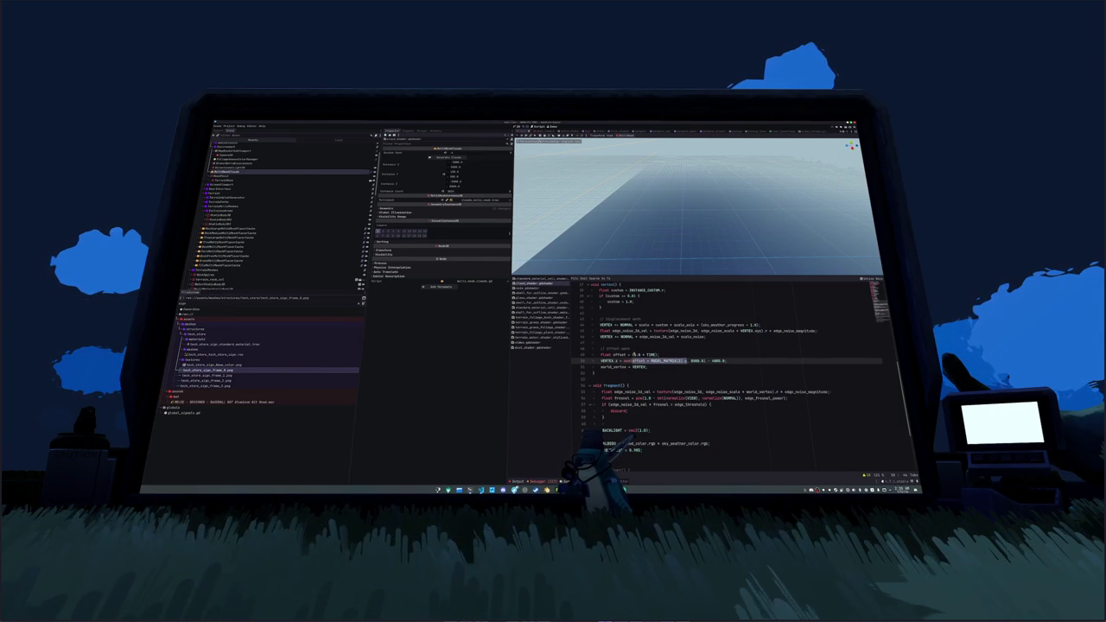
{"action": "key", "text": "Right"}
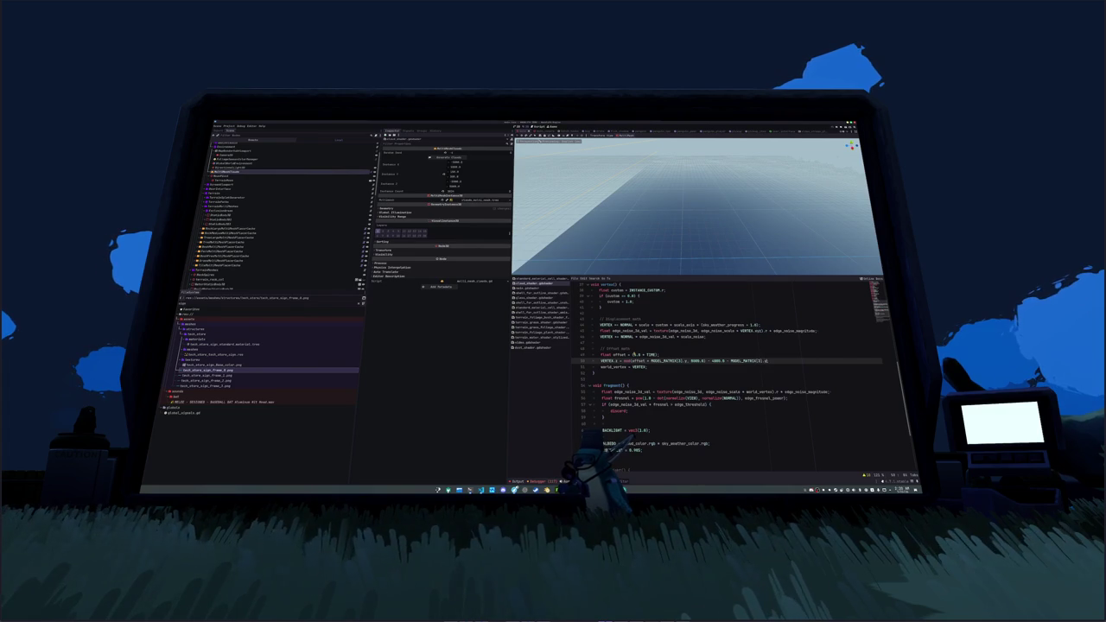
{"action": "type", "text": ".z"}
{"action": "key", "text": "Down"}
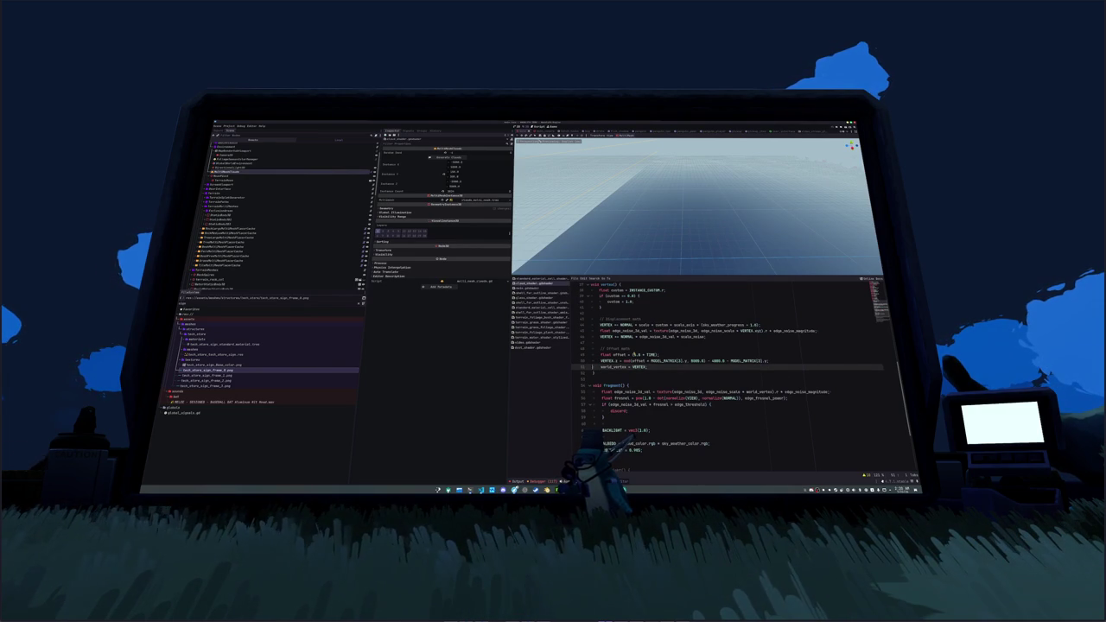
{"action": "type", "text": "f"}
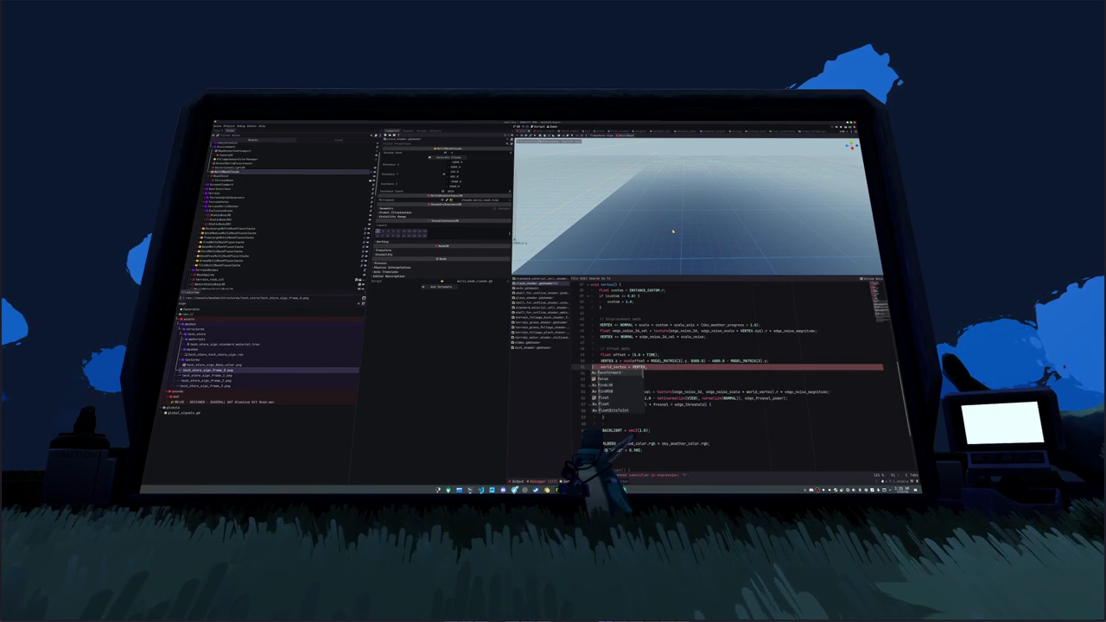
- Select island nodes to check the clouds in the viewport, then select the offset's 1.0 multiplier
{"action": "left_click", "coordinate": [299, 202]}
{"action": "scroll", "coordinate": [293, 199], "scroll_direction": "up", "scroll_amount": 10}
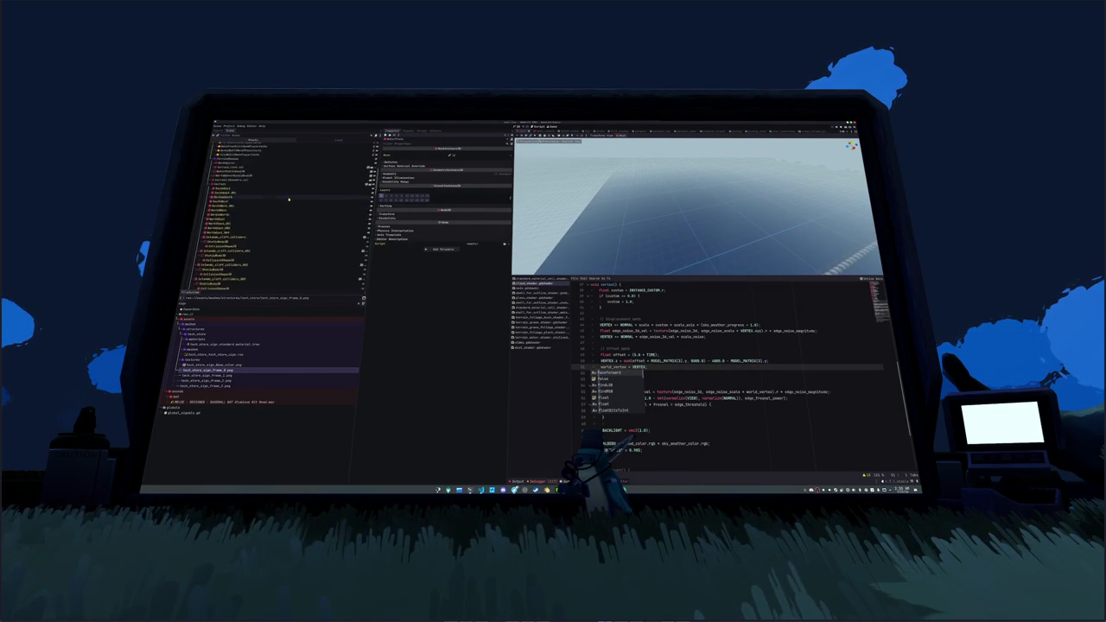
{"action": "left_click", "coordinate": [253, 170]}
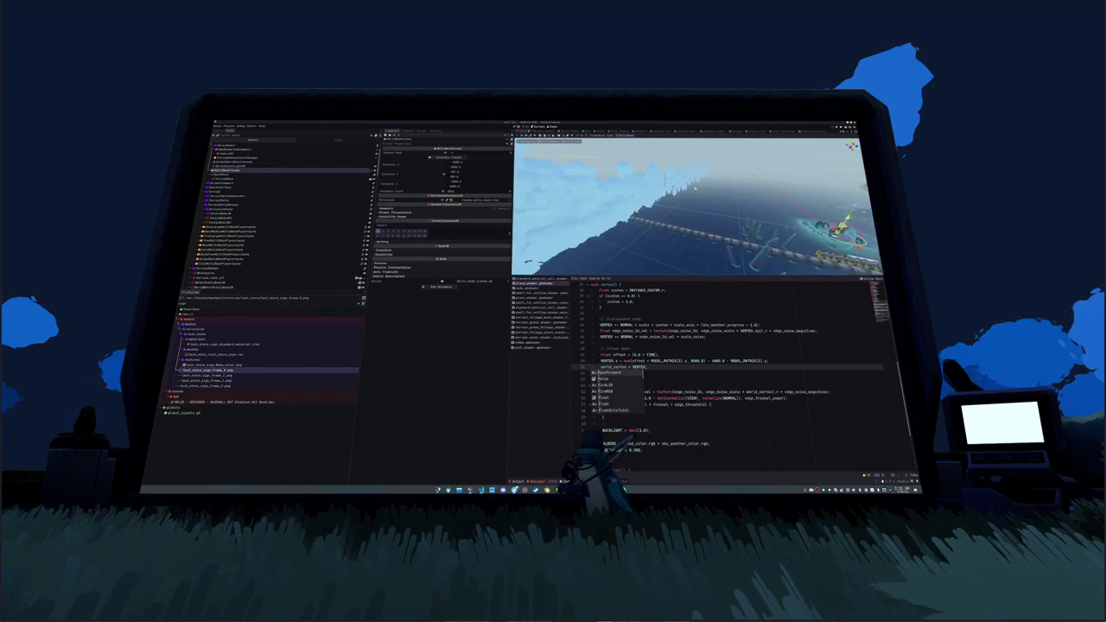
{"action": "key", "text": "Escape"}
{"action": "left_click", "coordinate": [614, 360]}
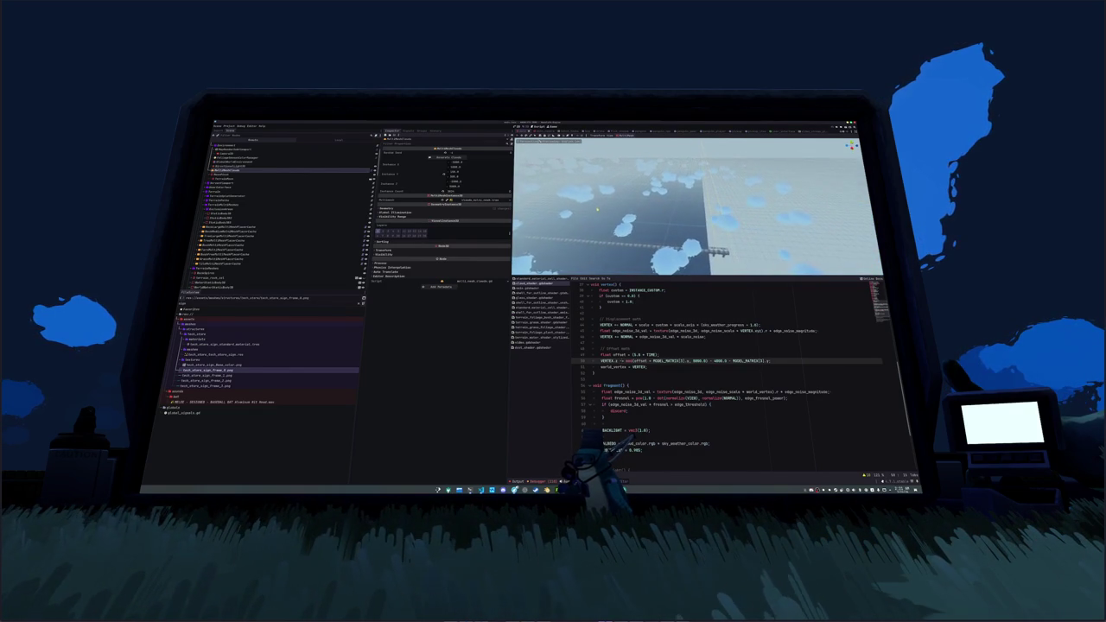
{"action": "double_click", "coordinate": [634, 354]}
{"action": "type", "text": "10.0"}
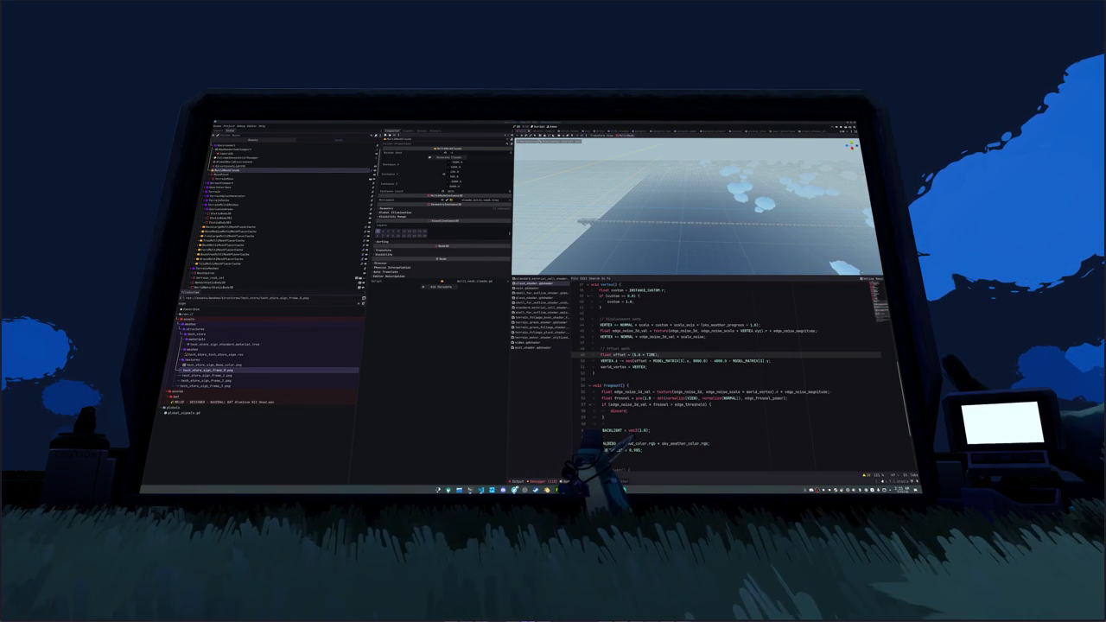
{"action": "left_click_drag", "start_coordinate": [749, 244], "coordinate": [734, 217]}
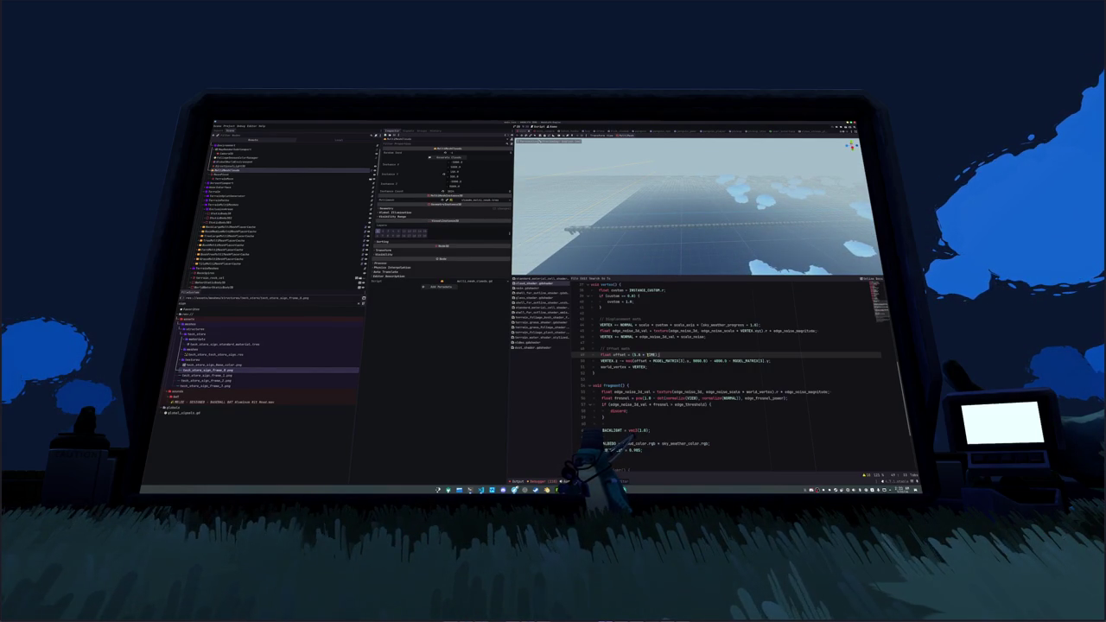
{"action": "scroll", "coordinate": [725, 380], "scroll_direction": "up", "scroll_amount": 15}
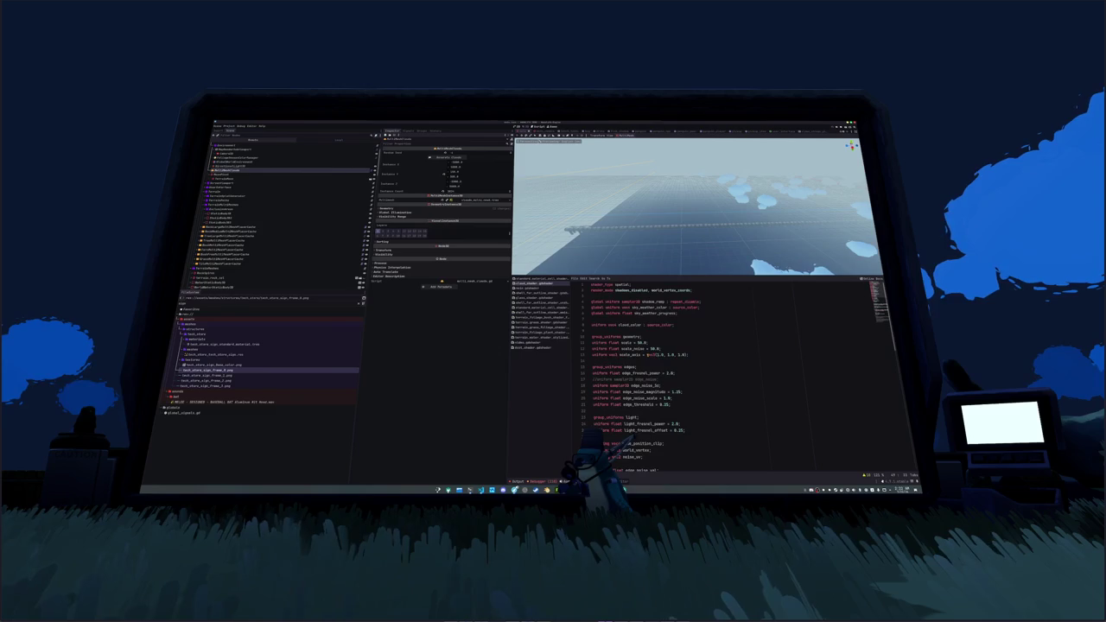
- Scroll to the vertex function and select the axis on the VERTEX offset line
{"action": "scroll", "coordinate": [726, 381], "scroll_direction": "down", "scroll_amount": 1}
{"action": "scroll", "coordinate": [726, 380], "scroll_direction": "down", "scroll_amount": 10}
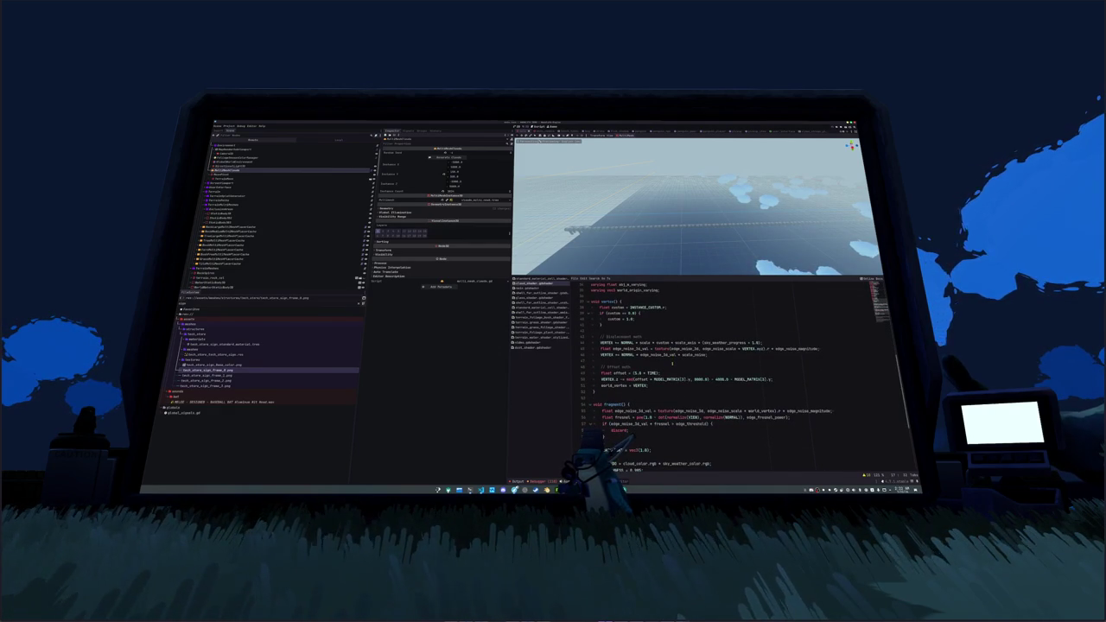
{"action": "left_click", "coordinate": [671, 365]}
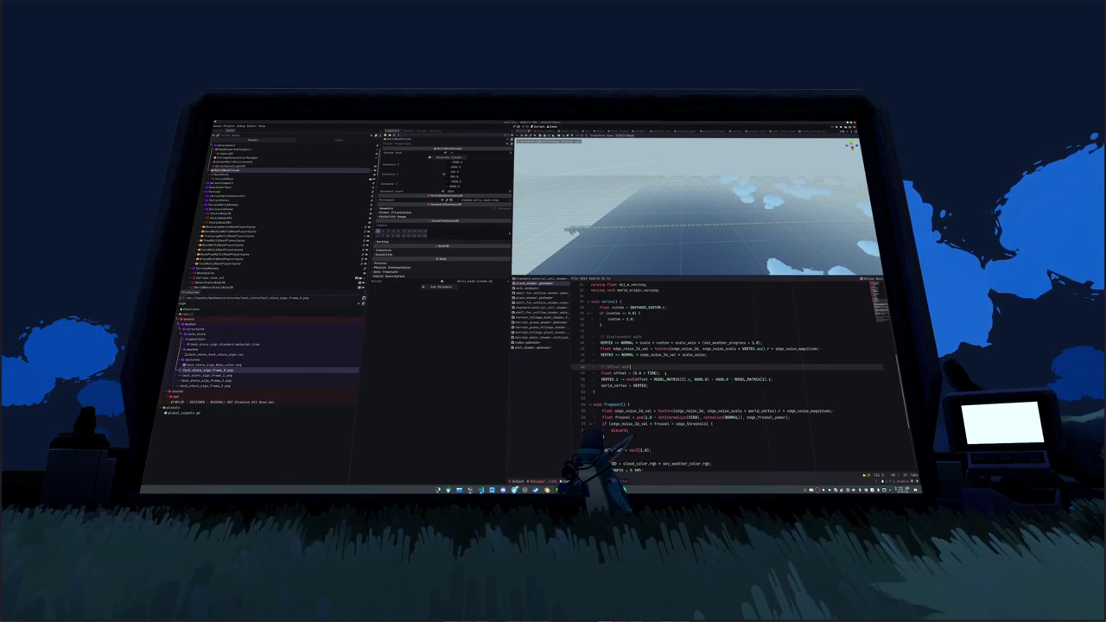
{"action": "left_click", "coordinate": [663, 372]}
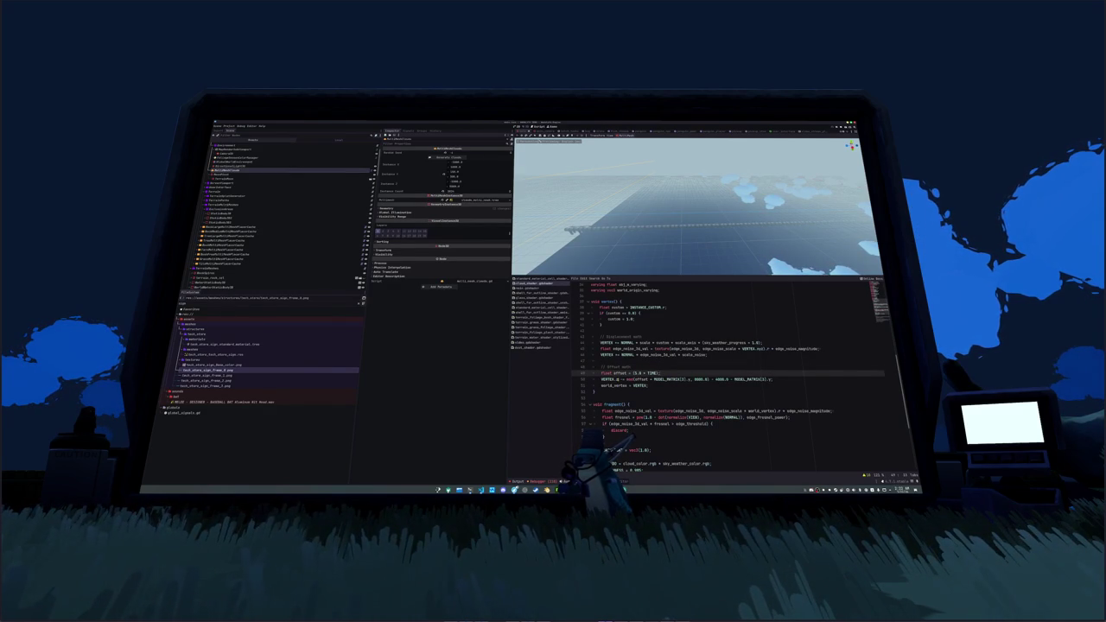
{"action": "double_click", "coordinate": [610, 379]}
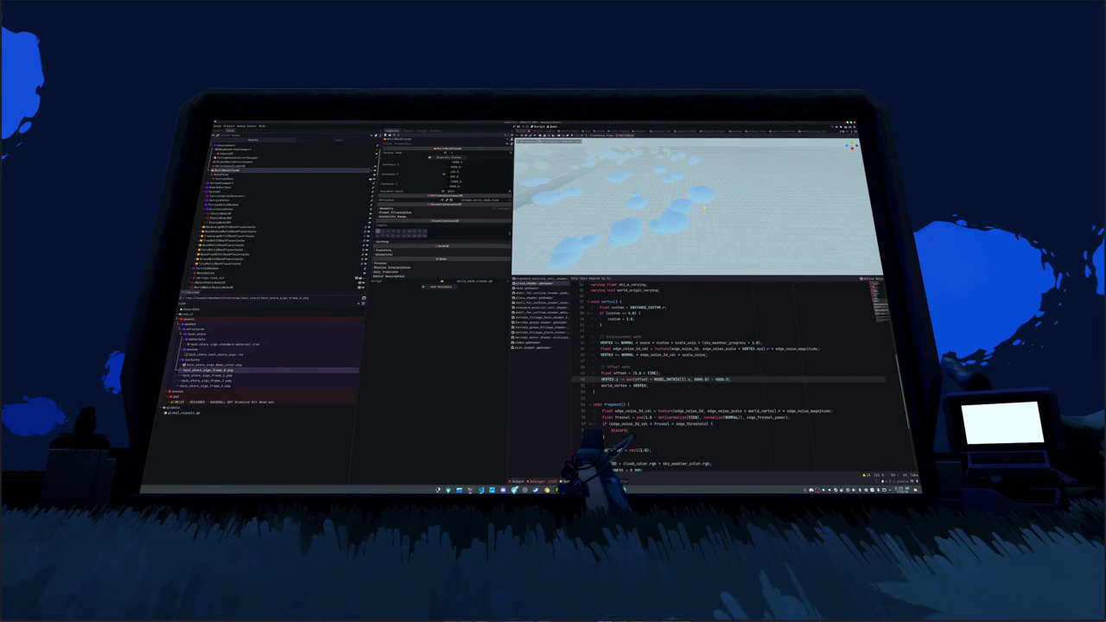
- Change the wrap distance from 4000.0 to 6000.0, save, and start playing from the title menu
{"action": "double_click", "coordinate": [719, 379]}
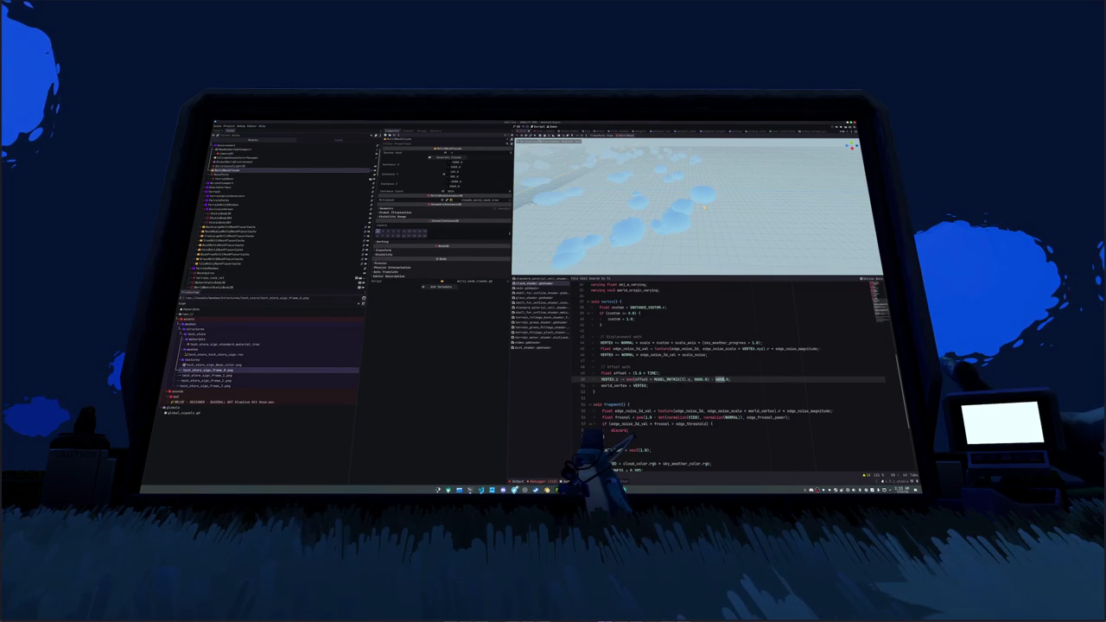
{"action": "type", "text": "4"}
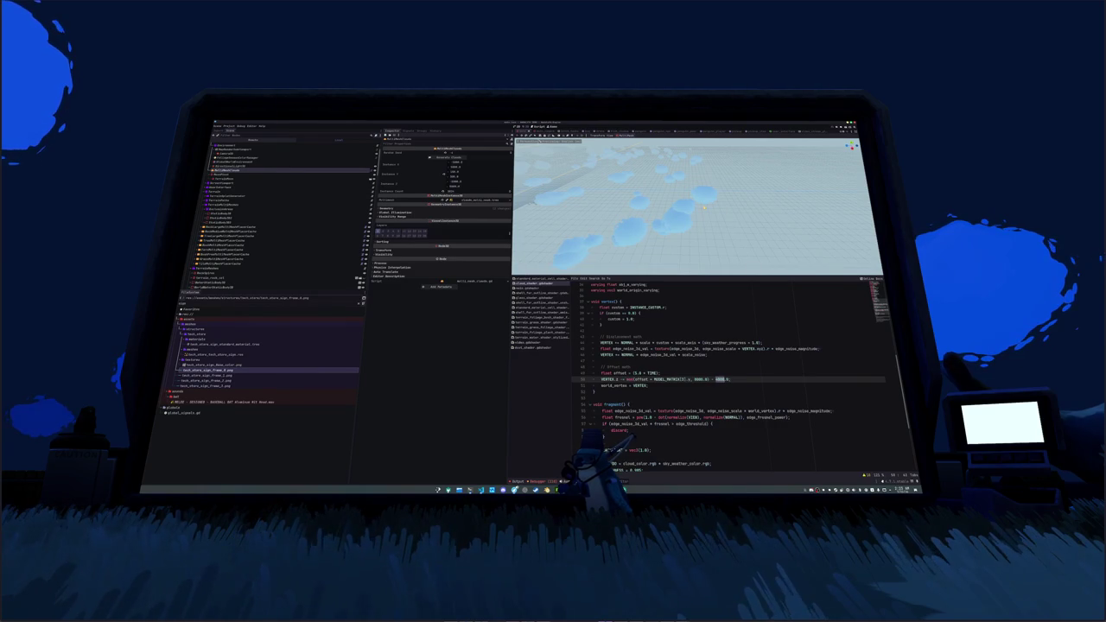
{"action": "type", "text": "000"}
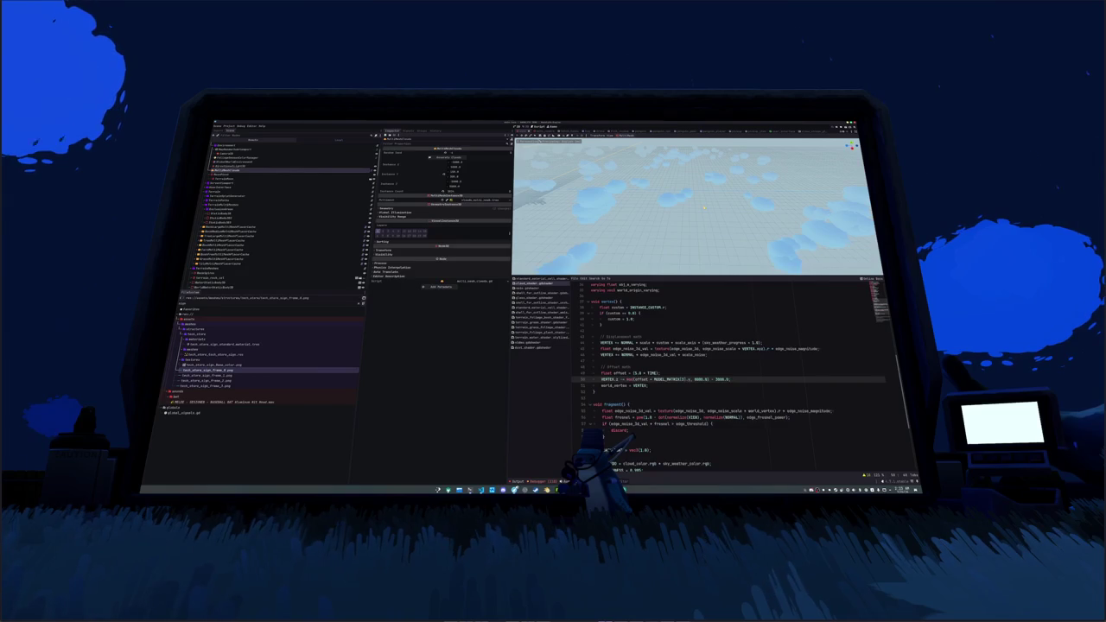
{"action": "key", "text": "ctrl+s"}
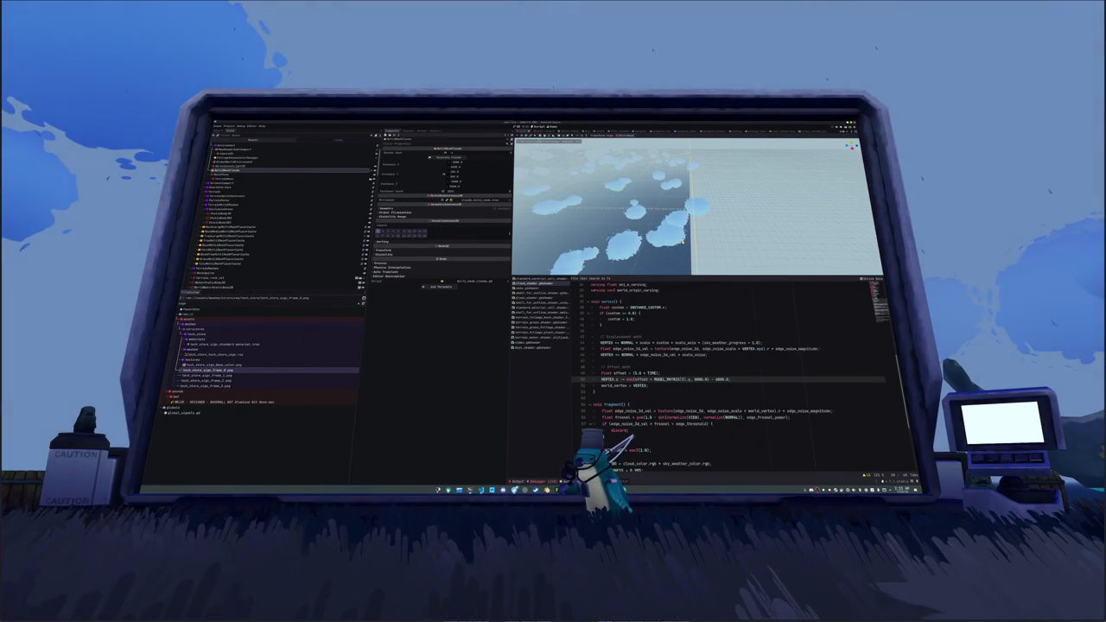
{"action": "type", "text": "6"}
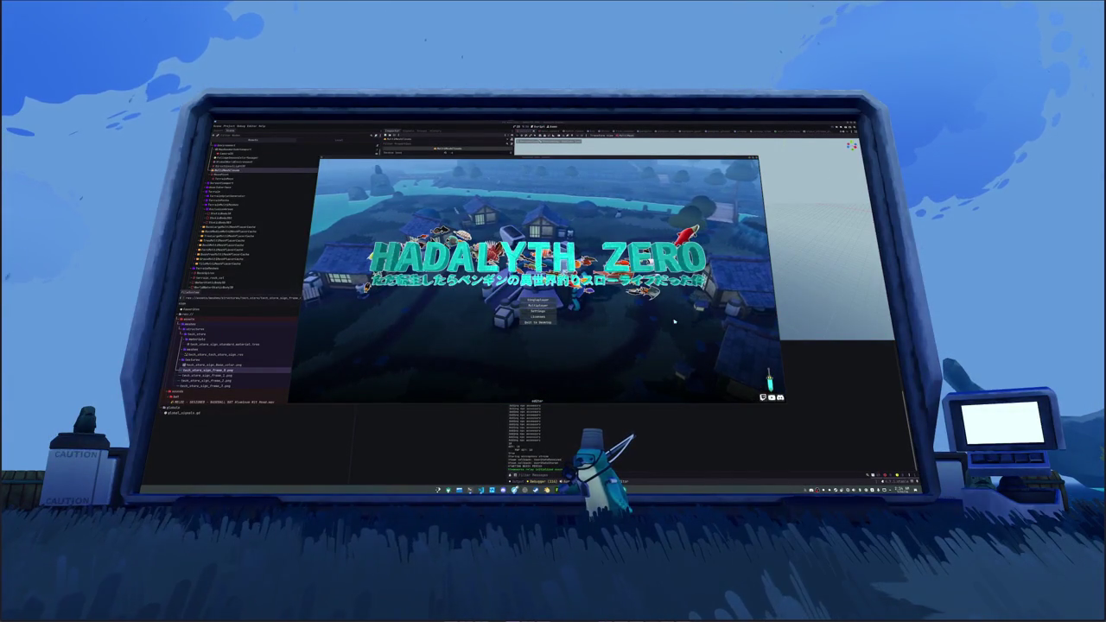
{"action": "left_click", "coordinate": [535, 299]}
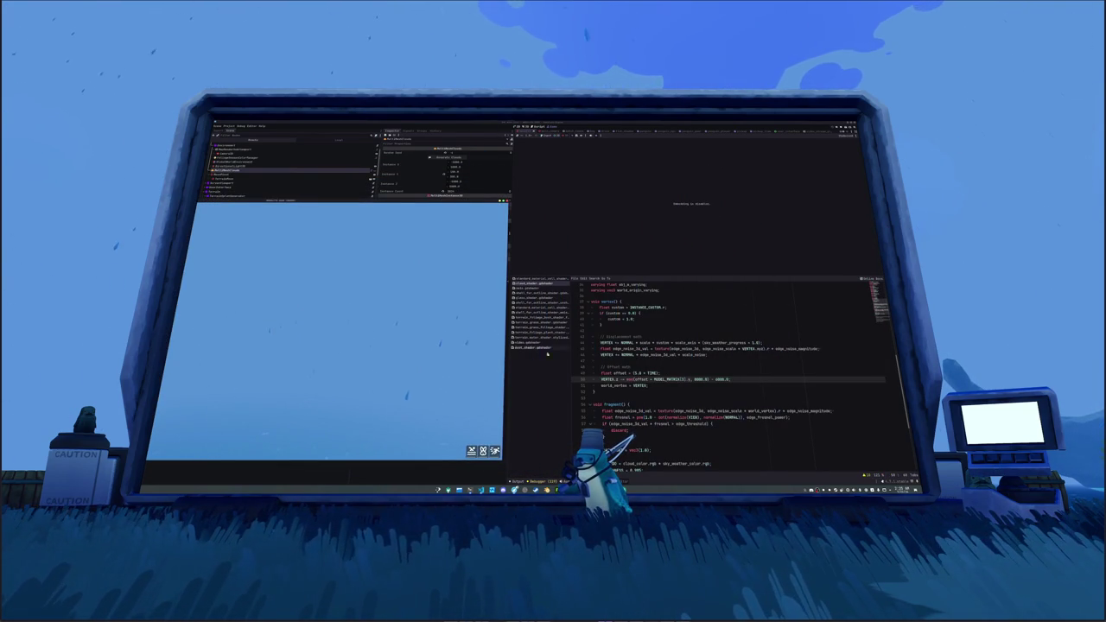
- Remove ' * MODEL_MATRIX[3].z' from the VERTEX.z line so it can join the cloud offset
{"action": "left_click", "coordinate": [664, 373]}
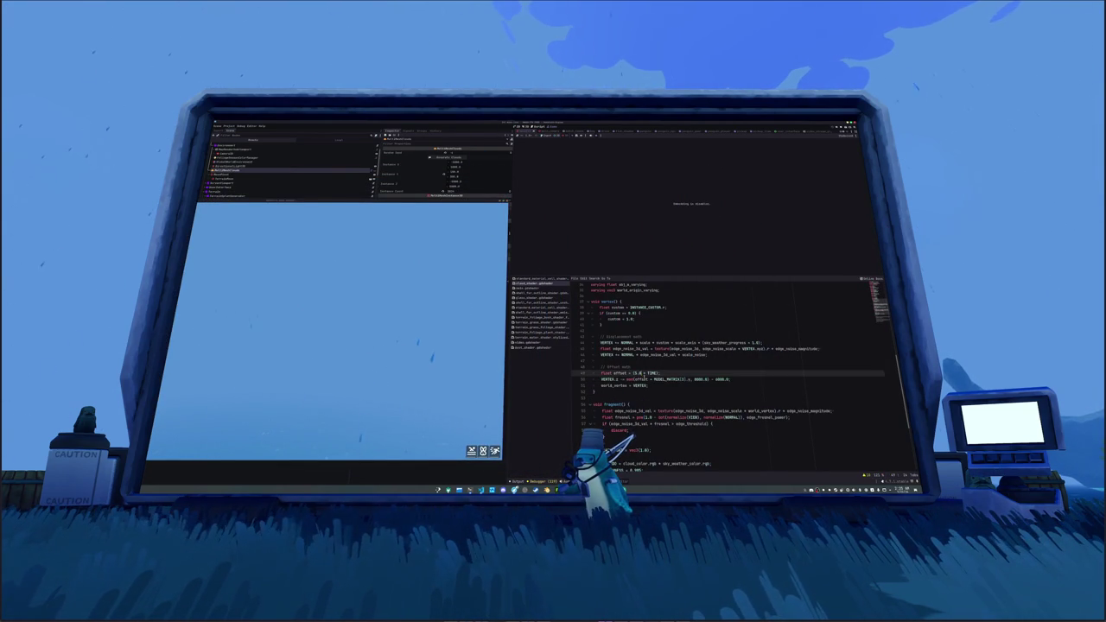
{"action": "left_click", "coordinate": [654, 380]}
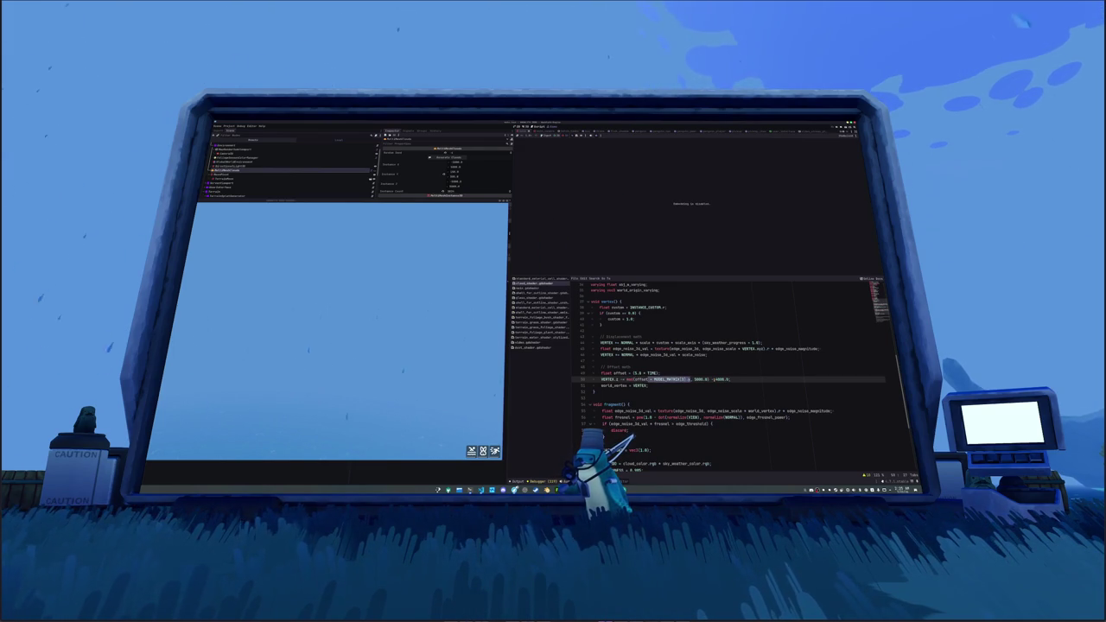
{"action": "key", "text": "BackSpace"}
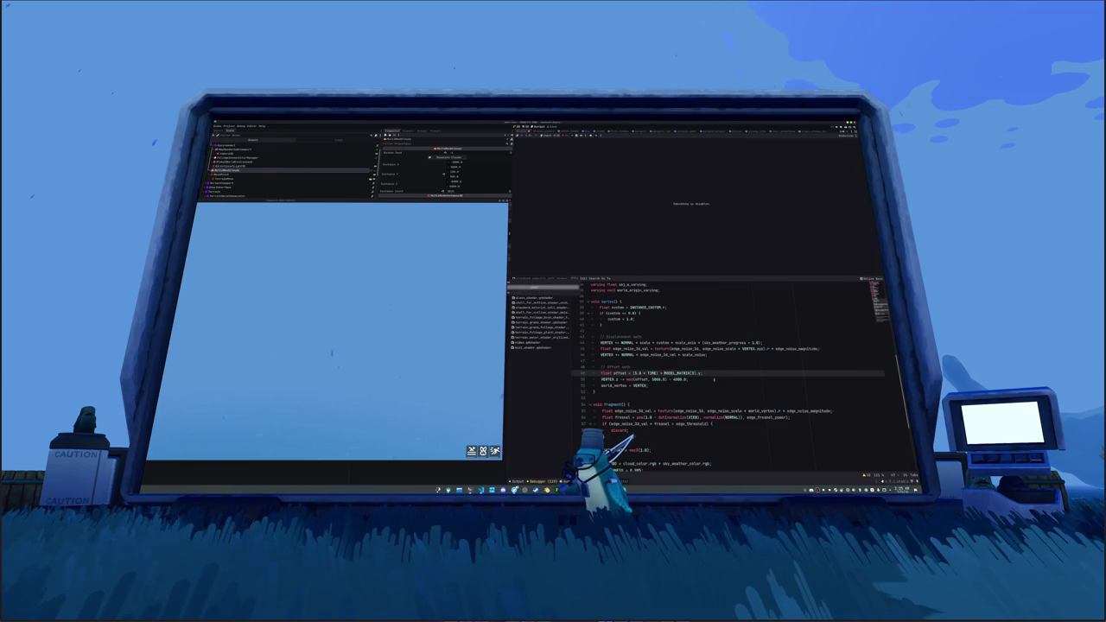
{"action": "key", "text": "Down"}
{"action": "key", "text": "Down"}
{"action": "key", "text": "Down"}
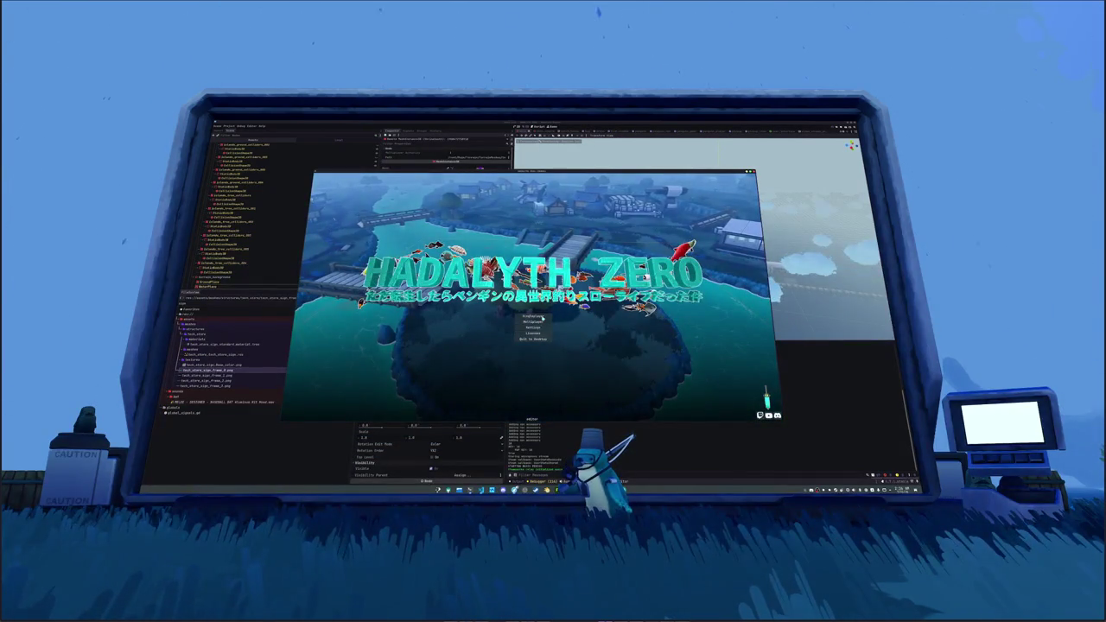
- Stop and relaunch the game so it loads into the island world
{"action": "key", "text": "F8"}
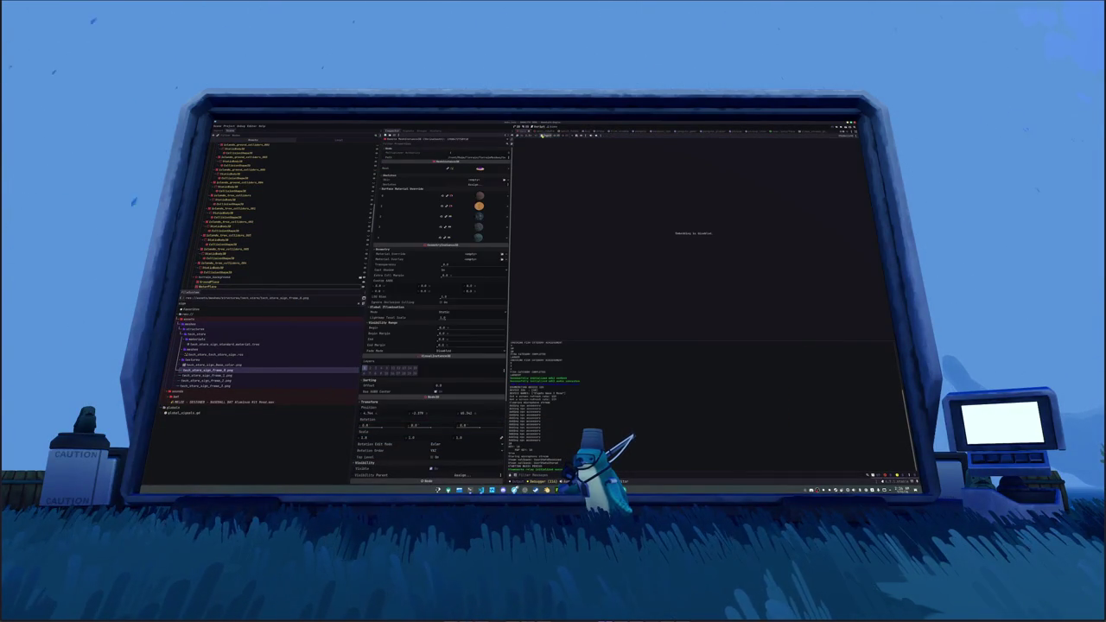
{"action": "key", "text": "F5"}
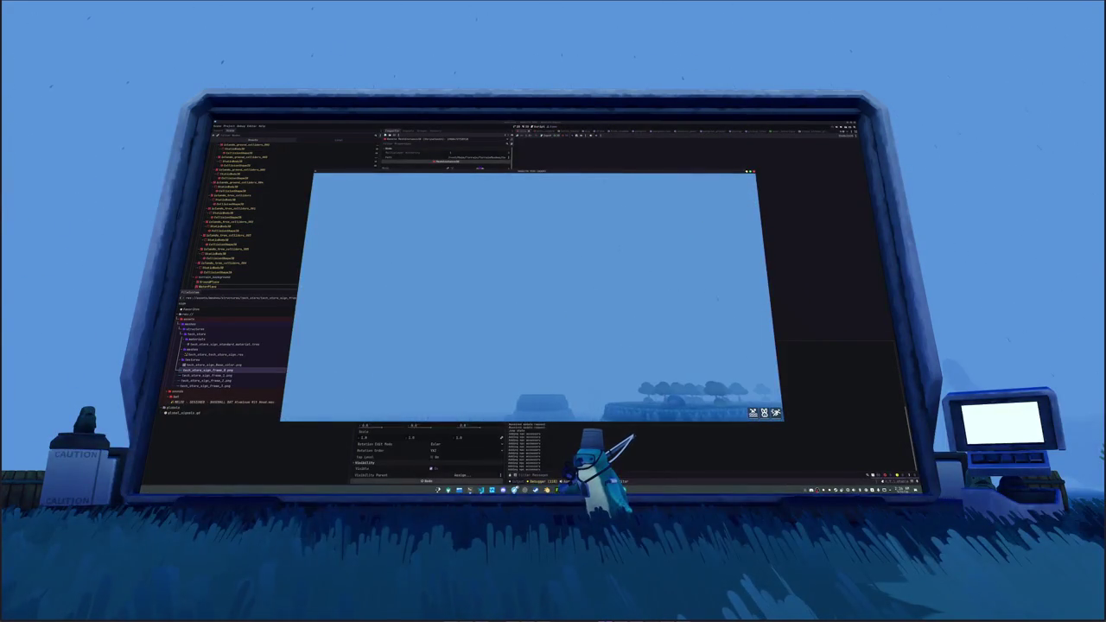
{"action": "scroll", "coordinate": [259, 173], "scroll_direction": "up", "scroll_amount": 3}
- Check the clouds in the running game, then switch over to the external code editor
{"action": "left_click", "coordinate": [259, 141]}
{"action": "scroll", "coordinate": [259, 216], "scroll_direction": "down", "scroll_amount": 3}
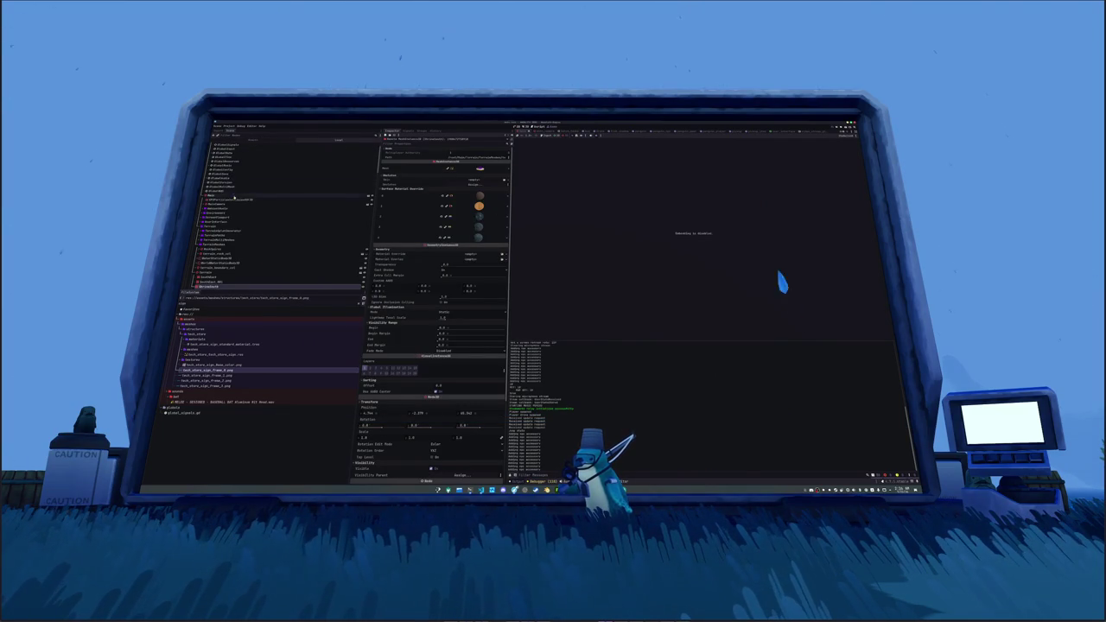
{"action": "scroll", "coordinate": [213, 261], "scroll_direction": "up", "scroll_amount": 3}
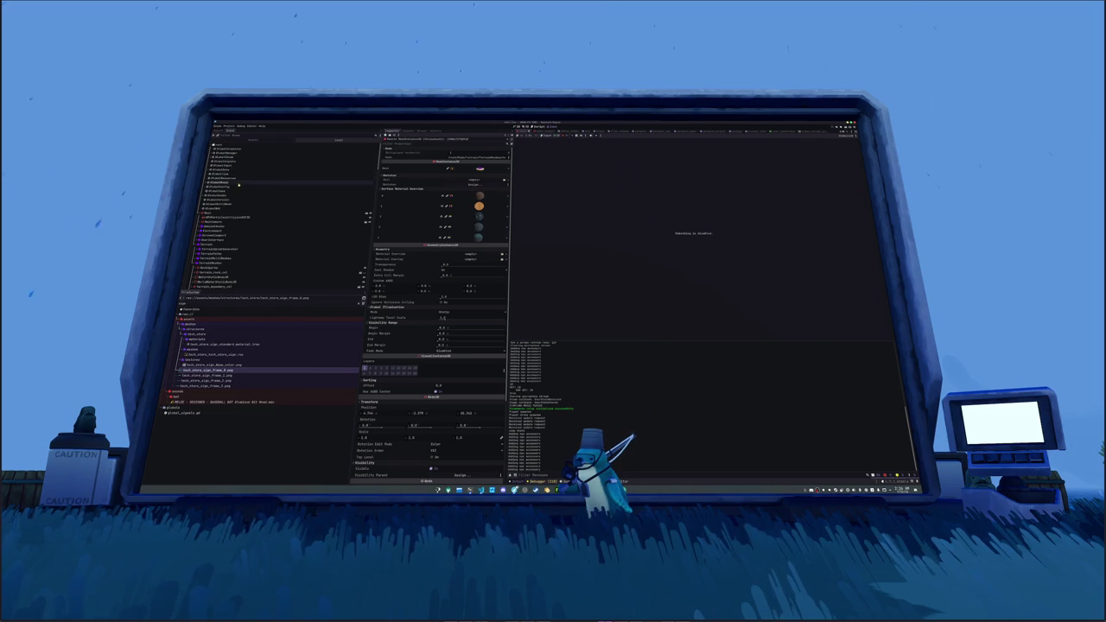
{"action": "key", "text": "F5"}
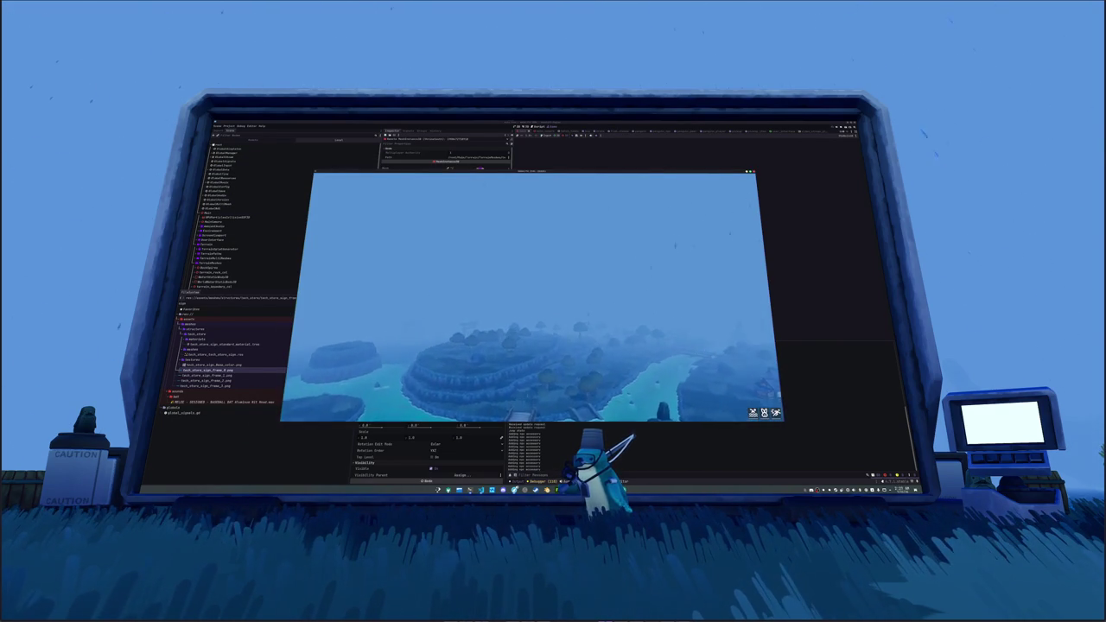
{"action": "key", "text": "alt+Tab"}
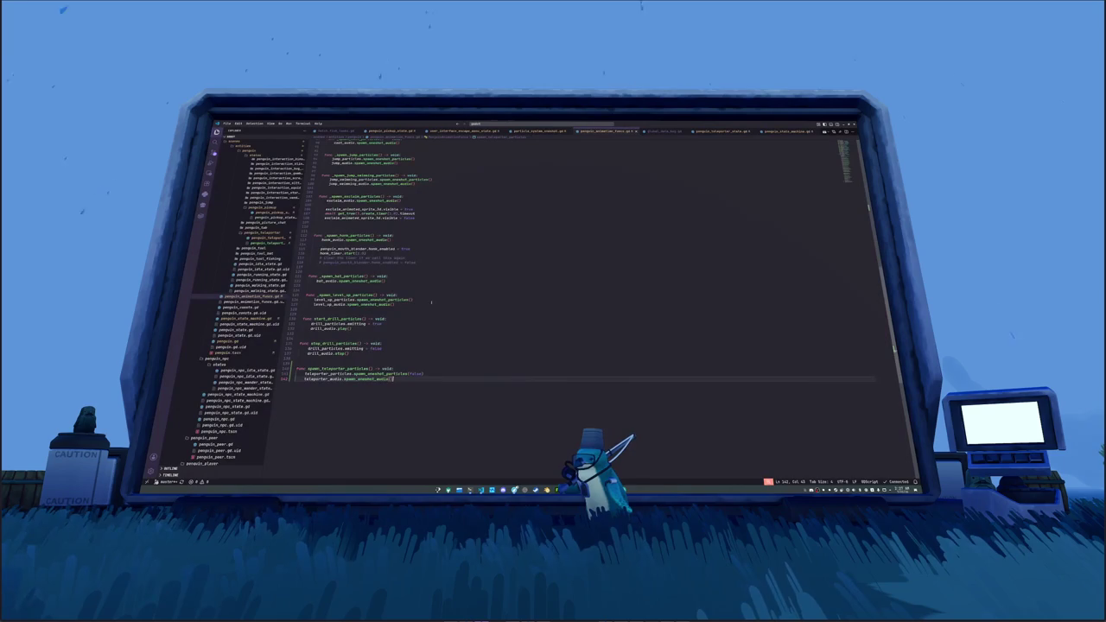
- Open foliage_season_color_manager.gd, browse its weather colour code, and bring the running game back to the front
{"action": "key", "text": "ctrl+p"}
{"action": "type", "text": "foliage_sauce"}
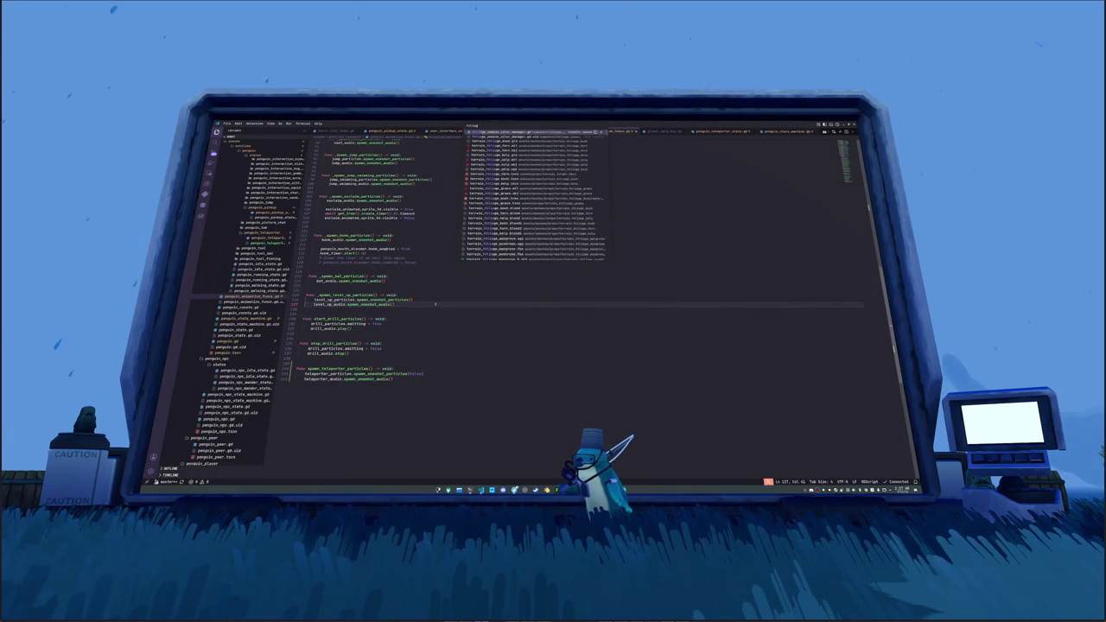
{"action": "key", "text": "Return"}
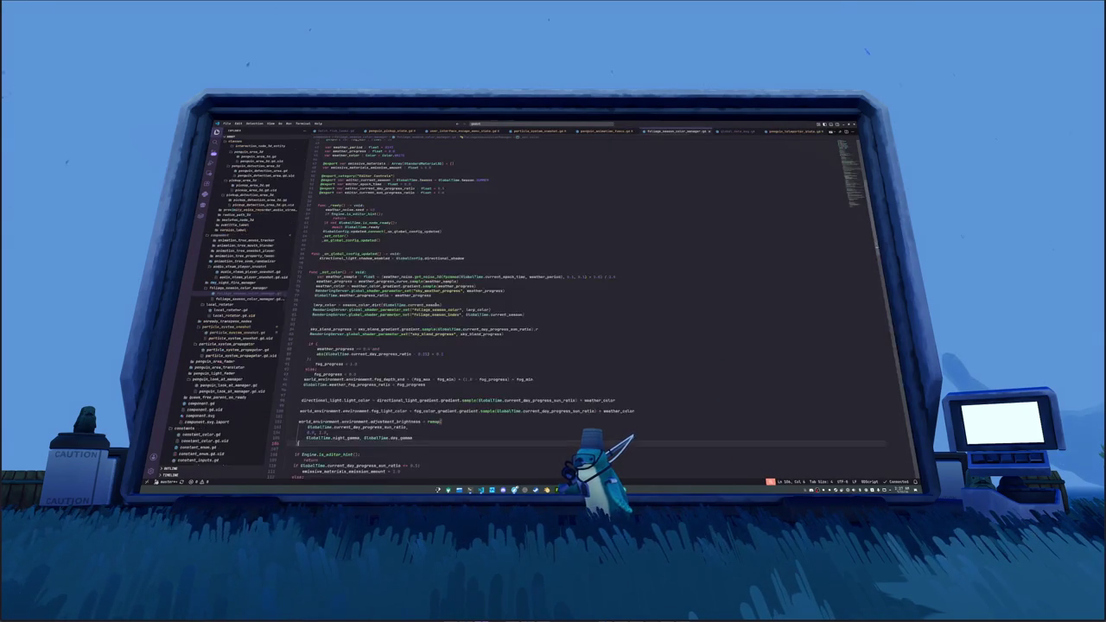
{"action": "key", "text": "Down"}
{"action": "key", "text": "Down"}
{"action": "key", "text": "Down"}
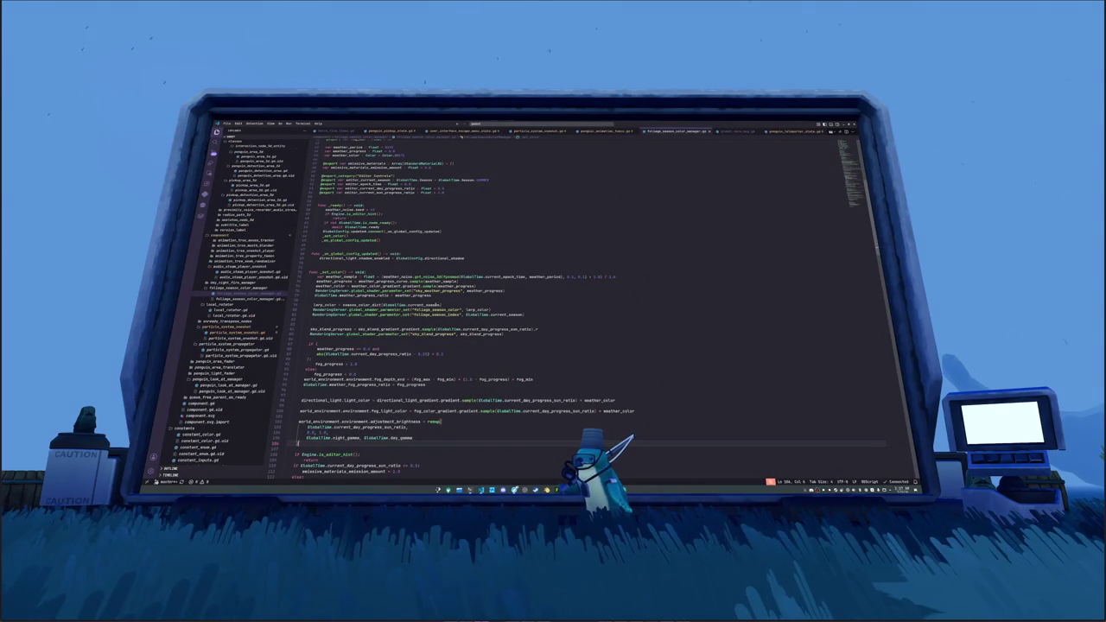
{"action": "key", "text": "Down"}
{"action": "key", "text": "Down"}
{"action": "key", "text": "Down"}
{"action": "key", "text": "Up"}
{"action": "key", "text": "Up"}
{"action": "key", "text": "Up"}
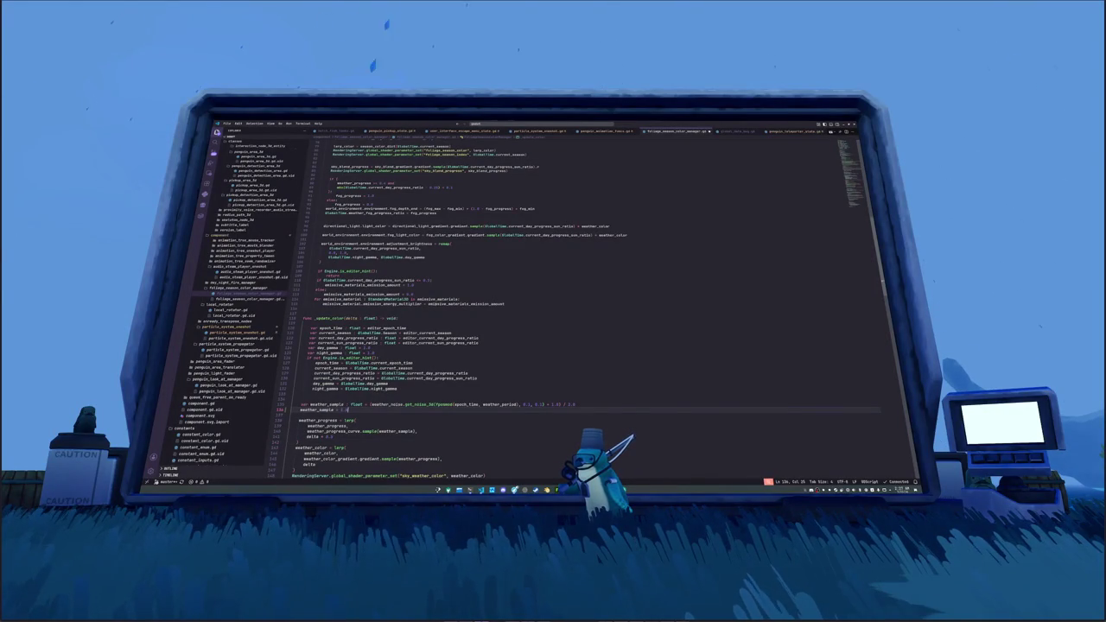
{"action": "key", "text": "F5"}
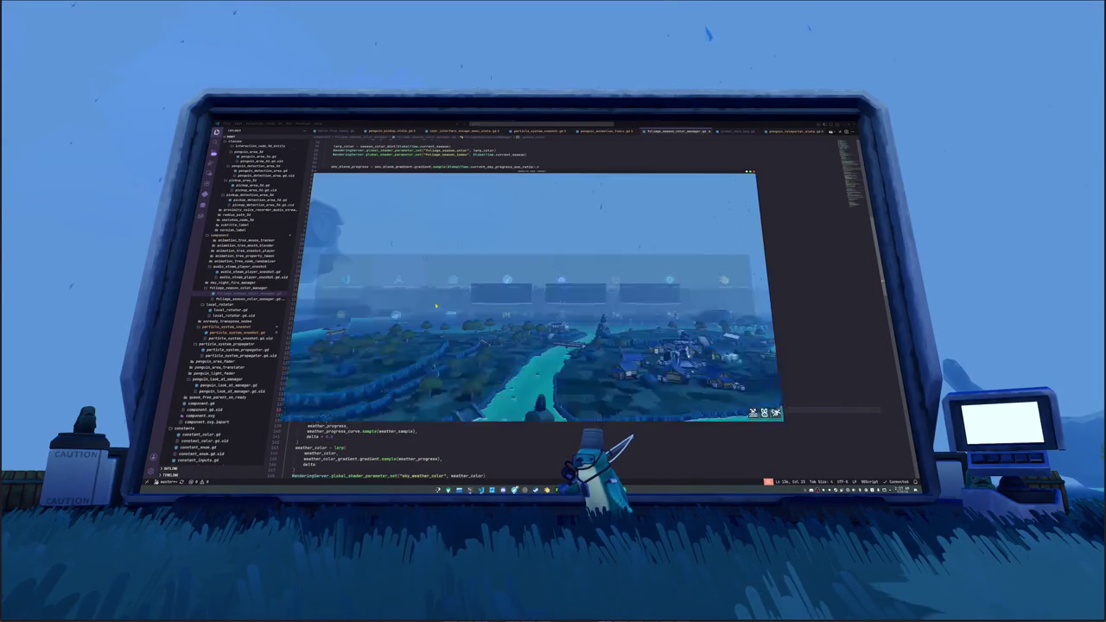
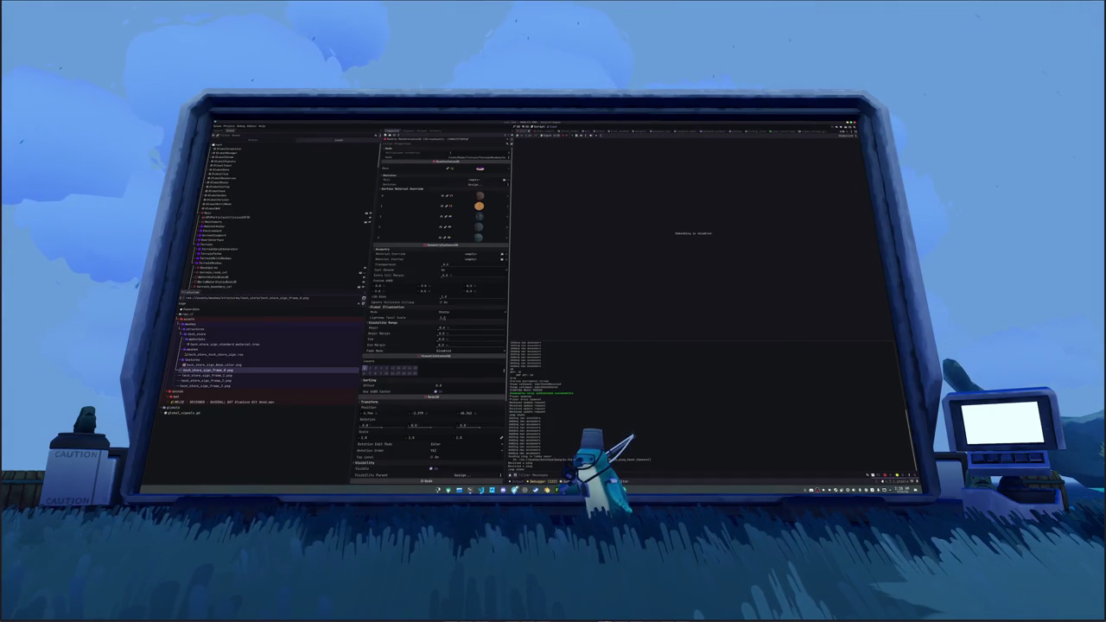
- Move the running game window slightly lower to reveal more of the inspector
{"action": "left_click_drag", "start_coordinate": [522, 171], "coordinate": [522, 200]}
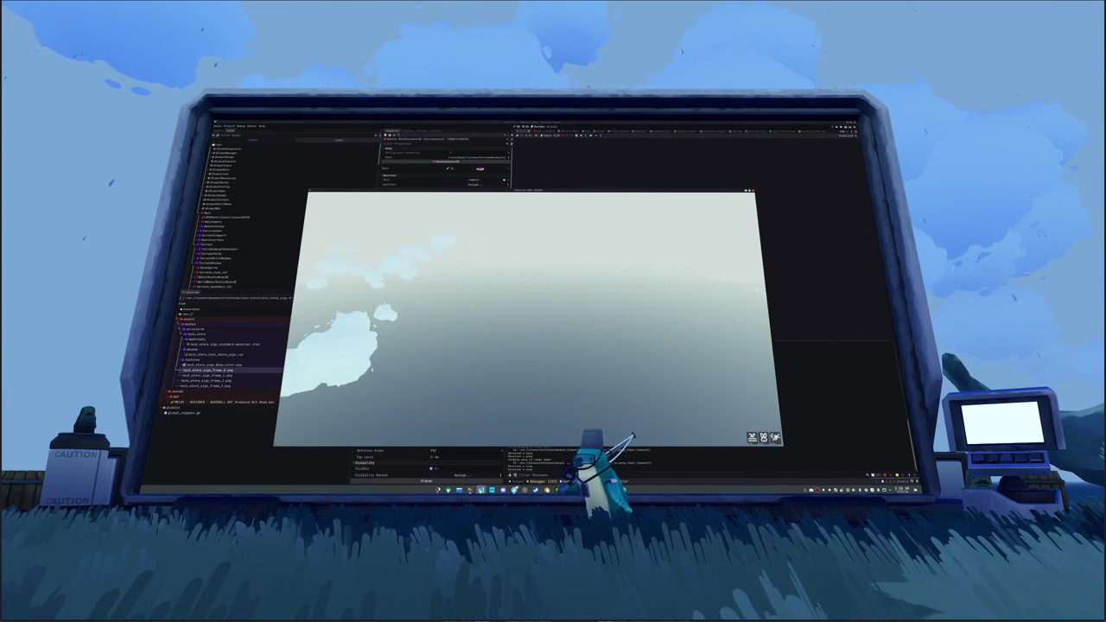
{"action": "key", "text": "alt+Tab"}
{"action": "key", "text": "alt+Tab"}
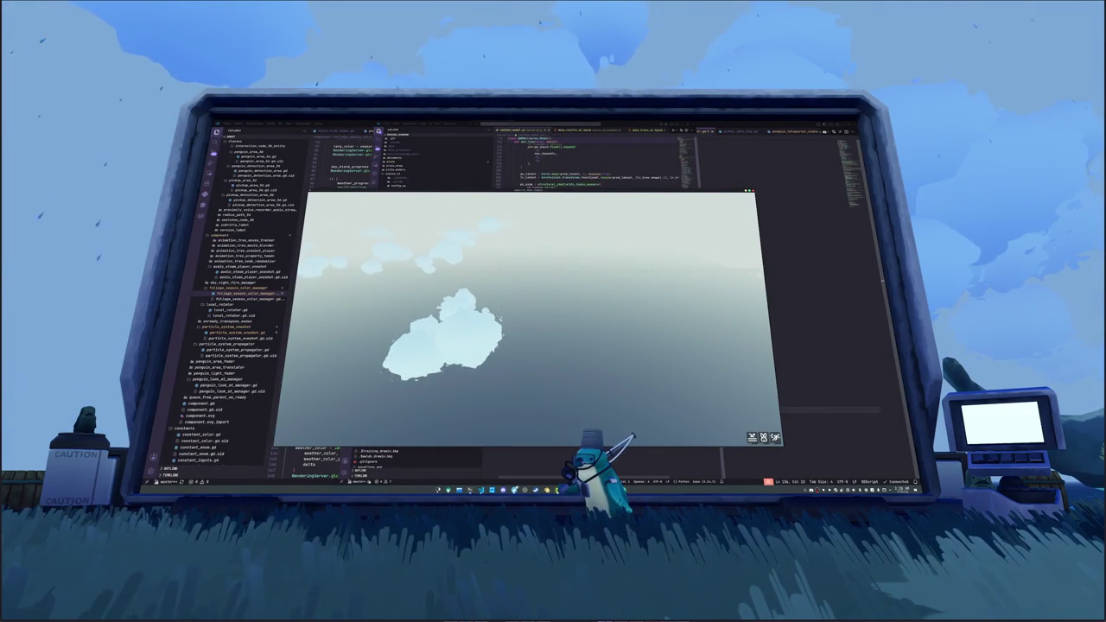
{"action": "key", "text": "alt+Tab"}
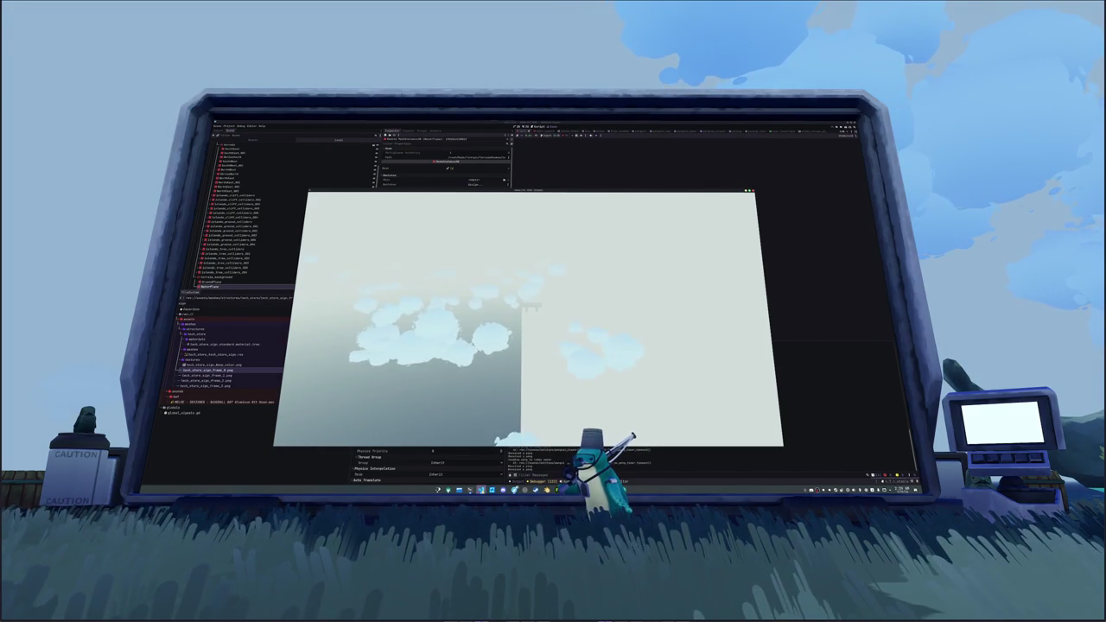
- Bring the VS Code script forward, move the game preview right, and scroll the script
{"action": "mouse_move", "coordinate": [481, 489]}
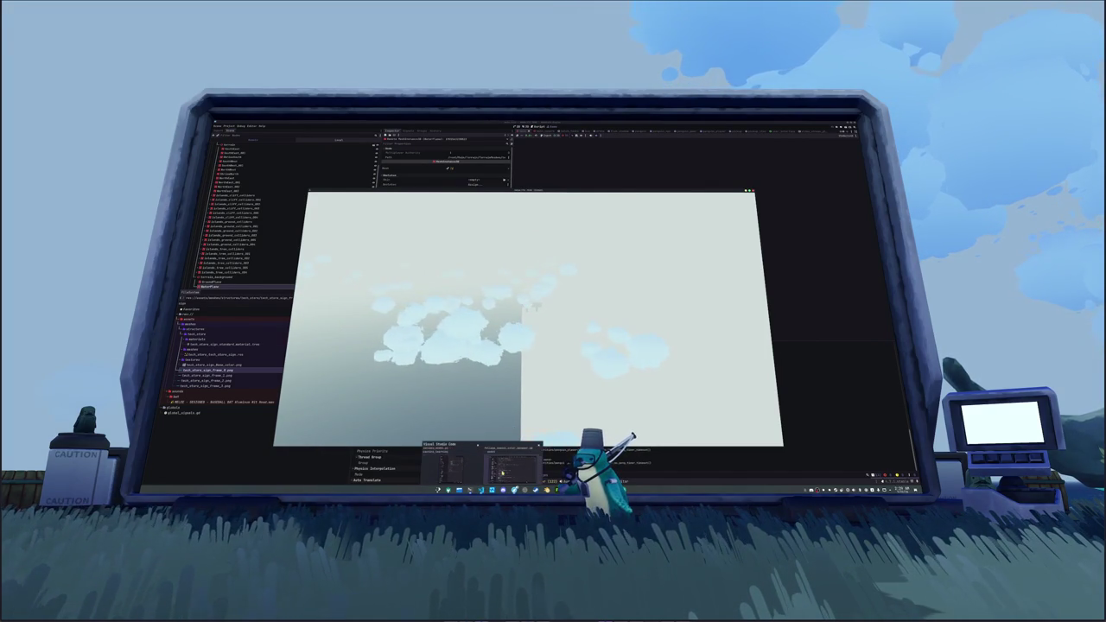
{"action": "left_click", "coordinate": [501, 470]}
{"action": "left_click_drag", "start_coordinate": [468, 197], "coordinate": [675, 162]}
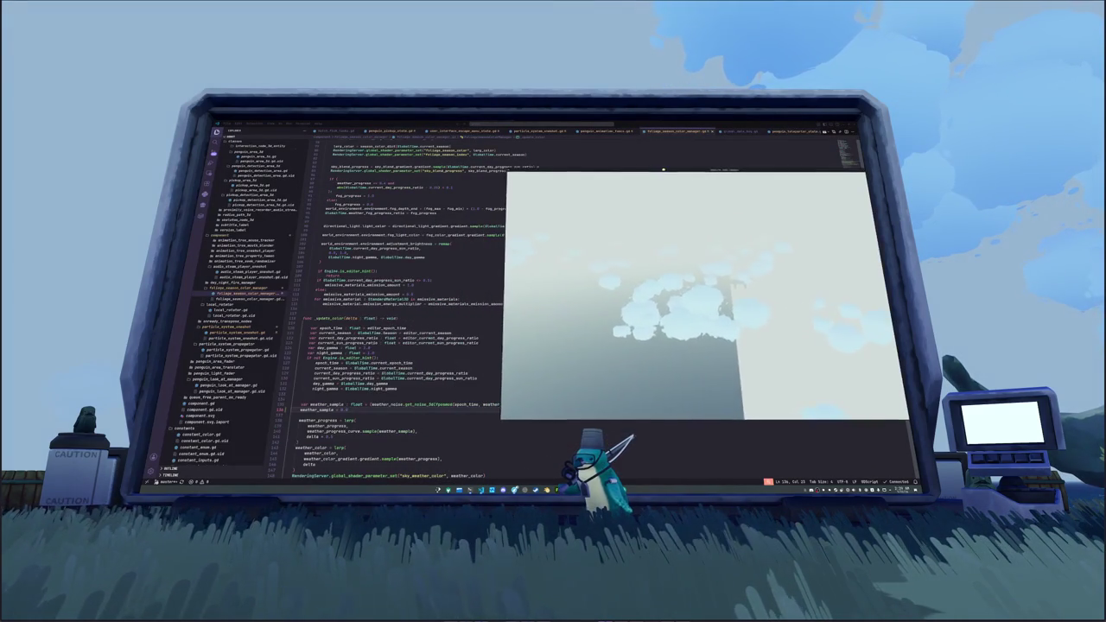
{"action": "scroll", "coordinate": [337, 418], "scroll_direction": "down", "scroll_amount": 6}
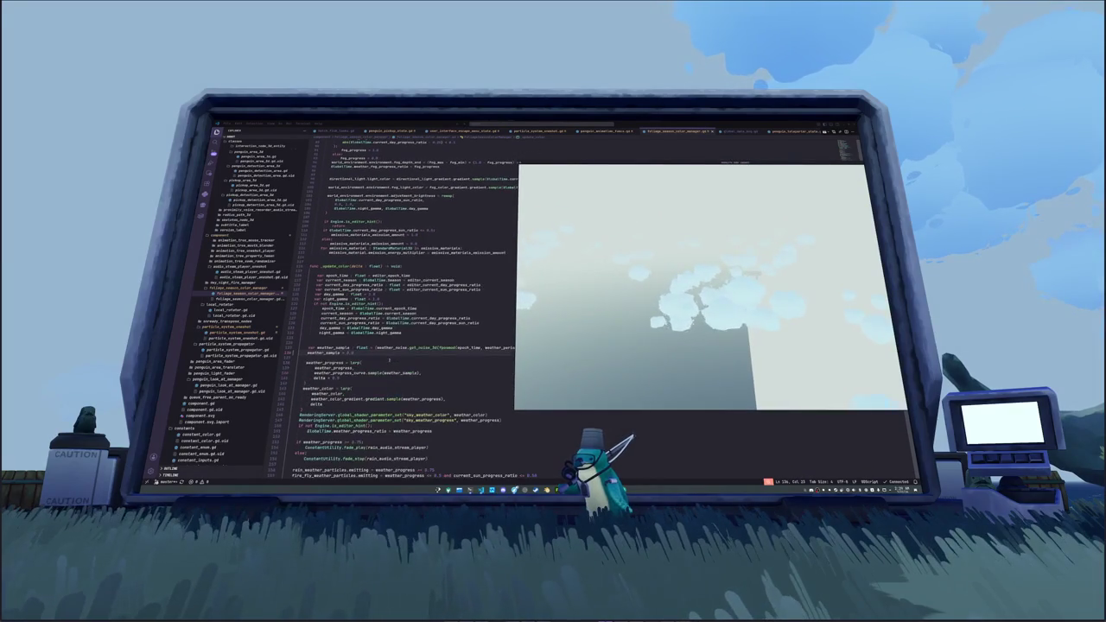
{"action": "left_click", "coordinate": [328, 423]}
{"action": "scroll", "coordinate": [329, 406], "scroll_direction": "down", "scroll_amount": 1}
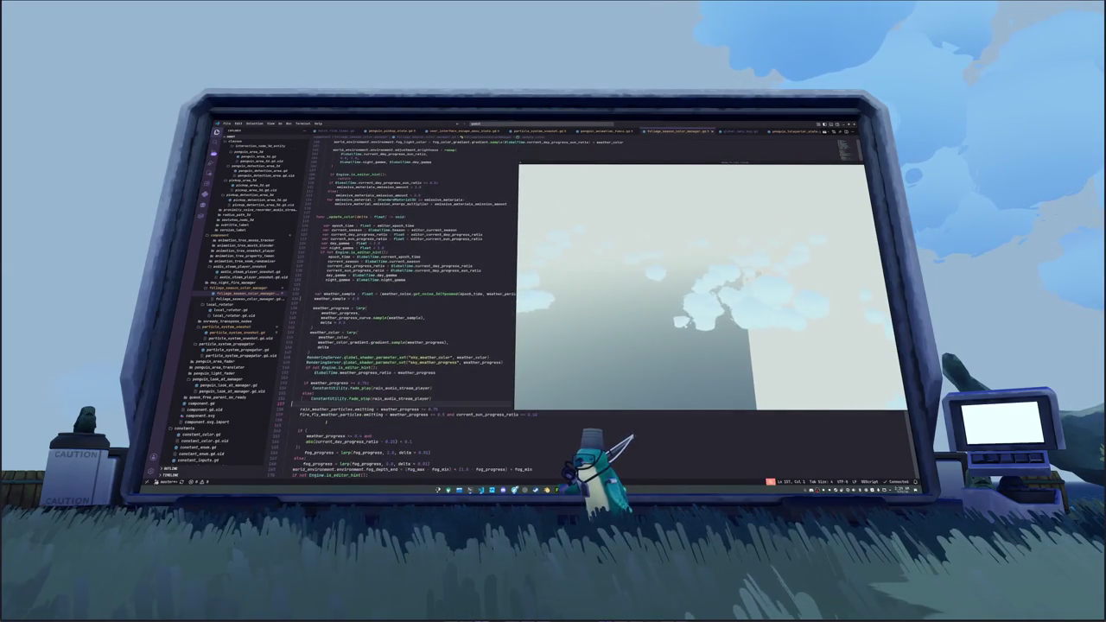
{"action": "scroll", "coordinate": [388, 303], "scroll_direction": "down", "scroll_amount": 4}
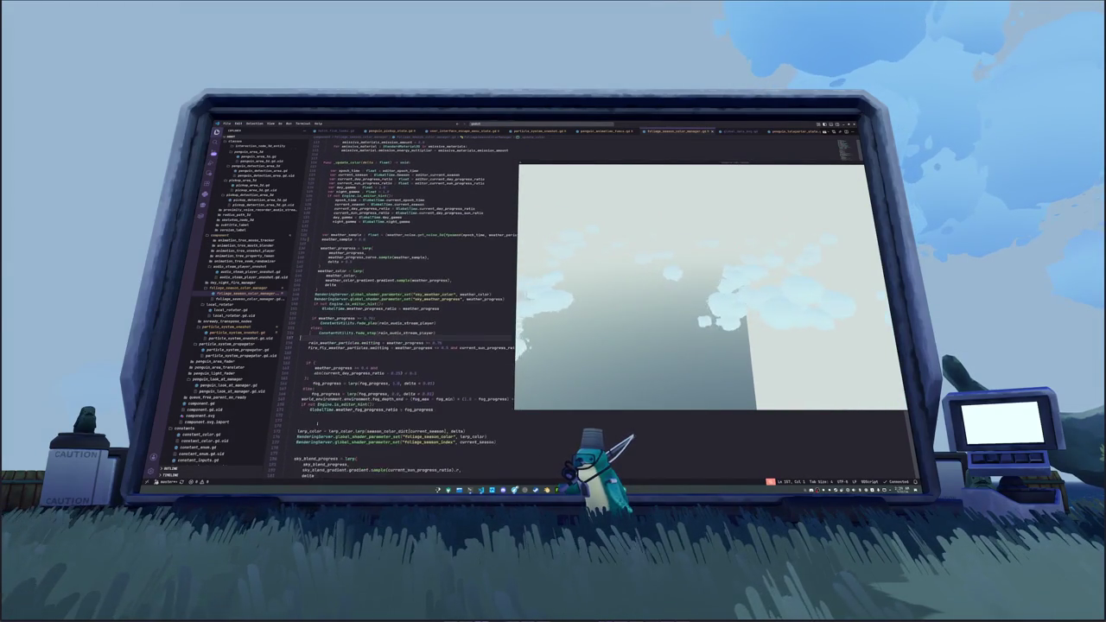
- Highlight every use of fog_progress in the script, then clear the highlights
{"action": "double_click", "coordinate": [327, 393]}
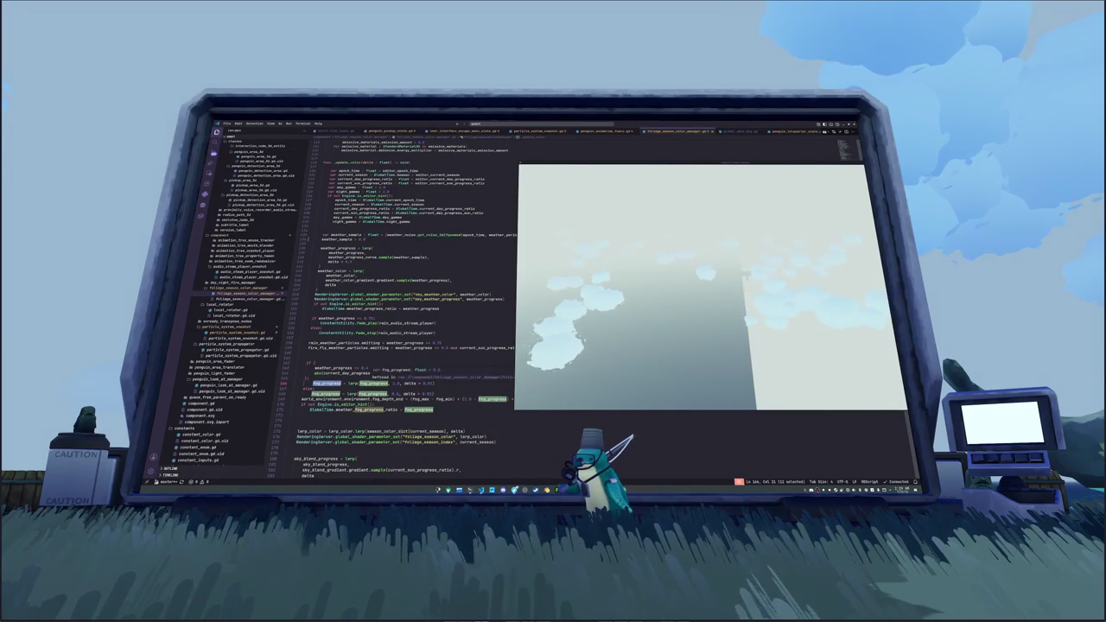
{"action": "double_click", "coordinate": [373, 383]}
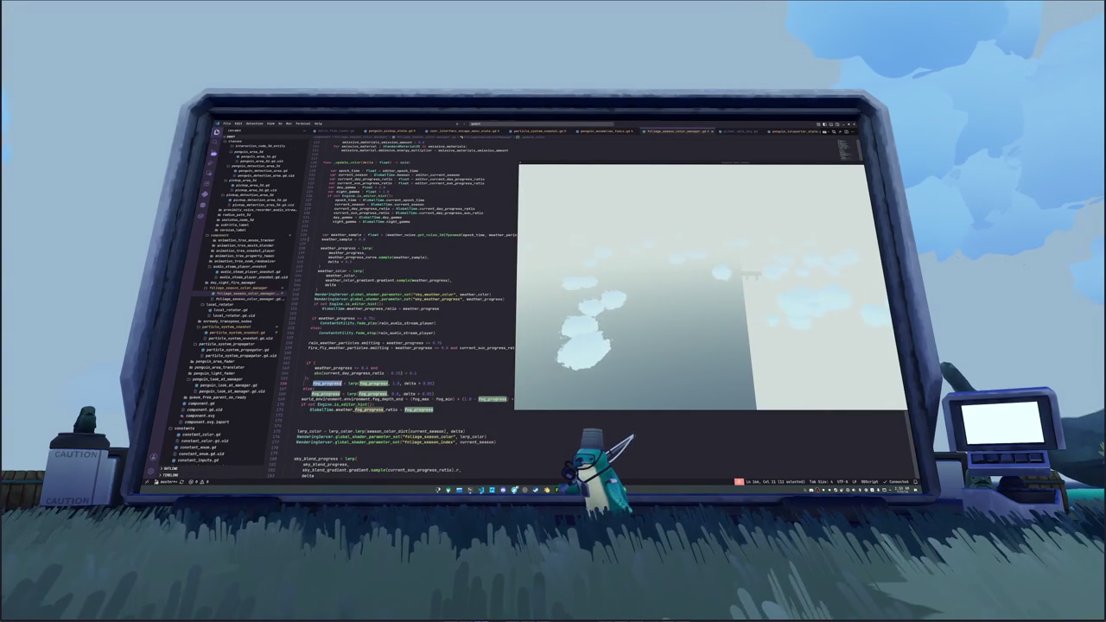
{"action": "scroll", "coordinate": [397, 303], "scroll_direction": "up", "scroll_amount": 4}
{"action": "scroll", "coordinate": [406, 303], "scroll_direction": "down", "scroll_amount": 2}
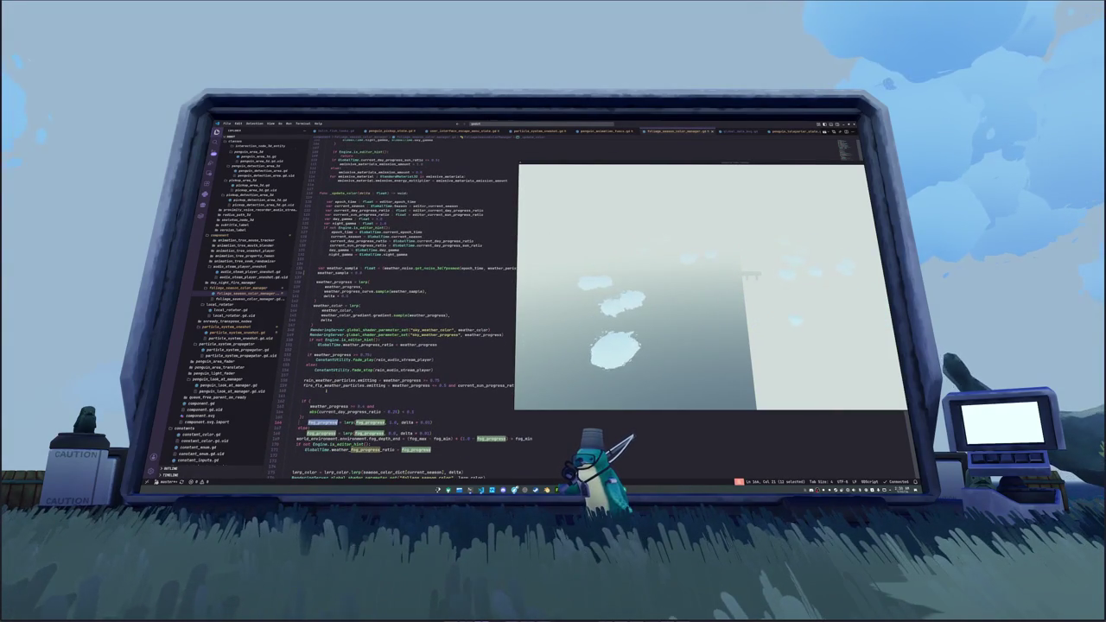
{"action": "scroll", "coordinate": [337, 341], "scroll_direction": "down", "scroll_amount": 1}
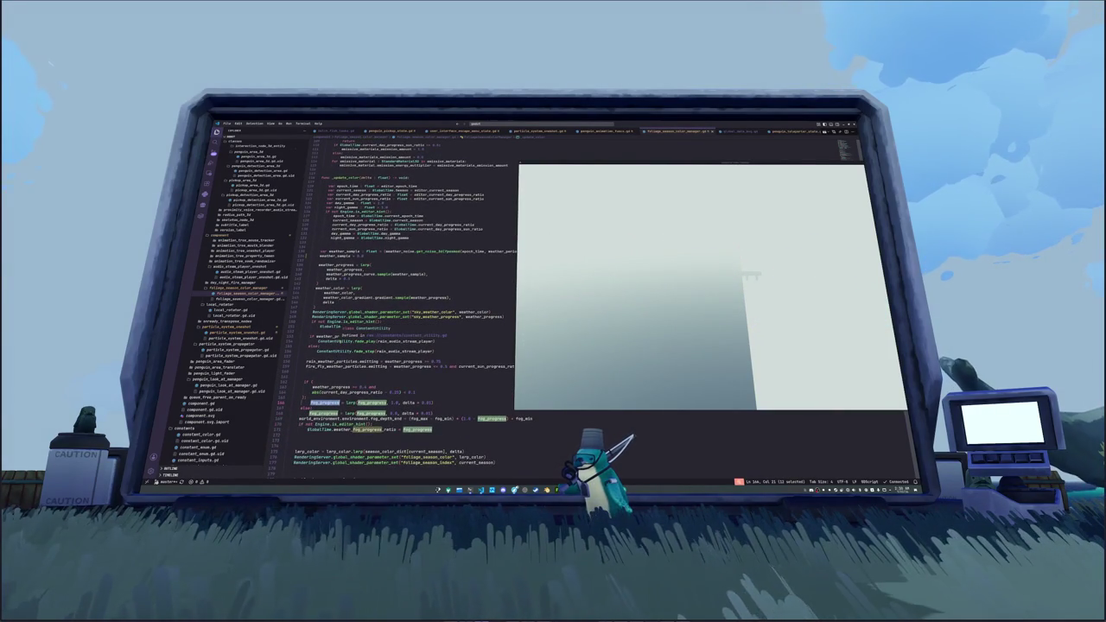
{"action": "left_click", "coordinate": [583, 330]}
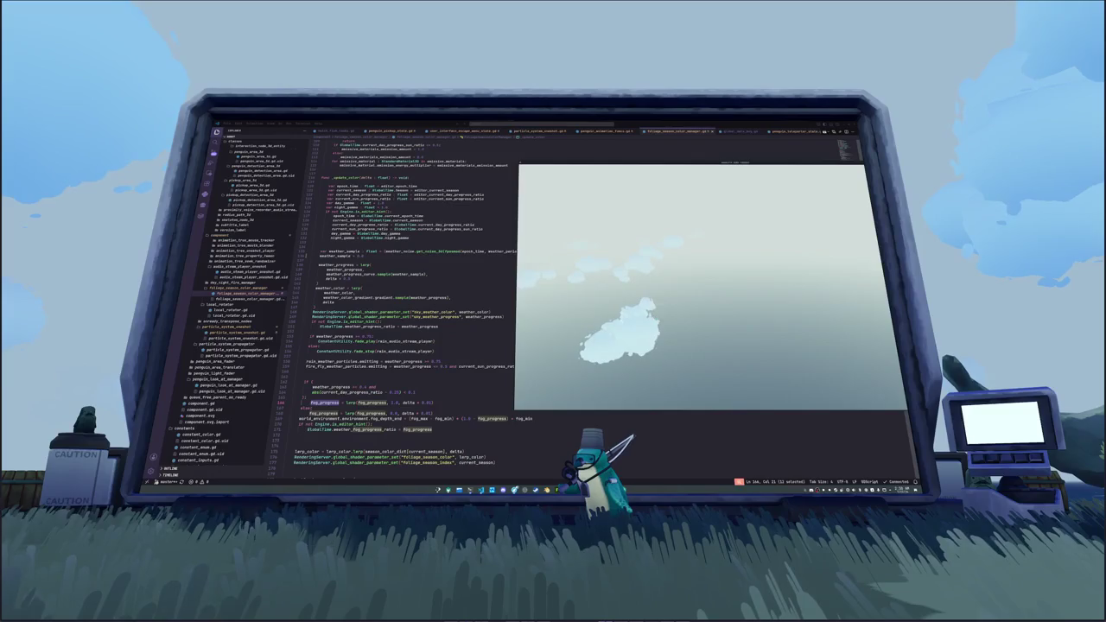
{"action": "left_click", "coordinate": [435, 368]}
{"action": "key", "text": "alt"}
- Highlight the uses of weather_sample and fog_progress in the script
{"action": "scroll", "coordinate": [398, 304], "scroll_direction": "down", "scroll_amount": 2}
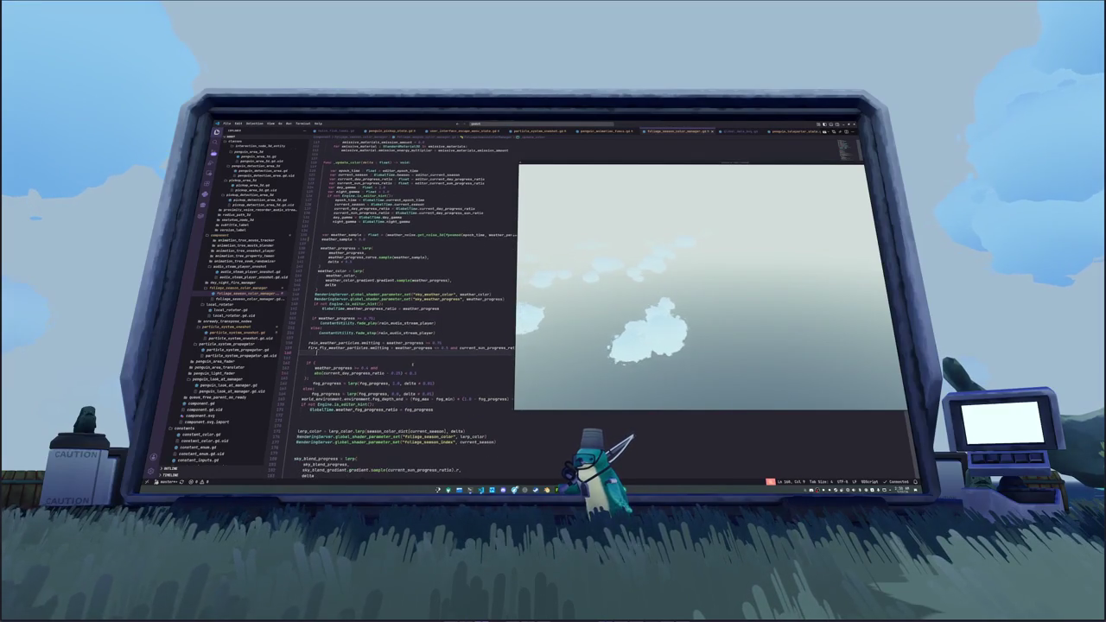
{"action": "scroll", "coordinate": [391, 376], "scroll_direction": "up", "scroll_amount": 1}
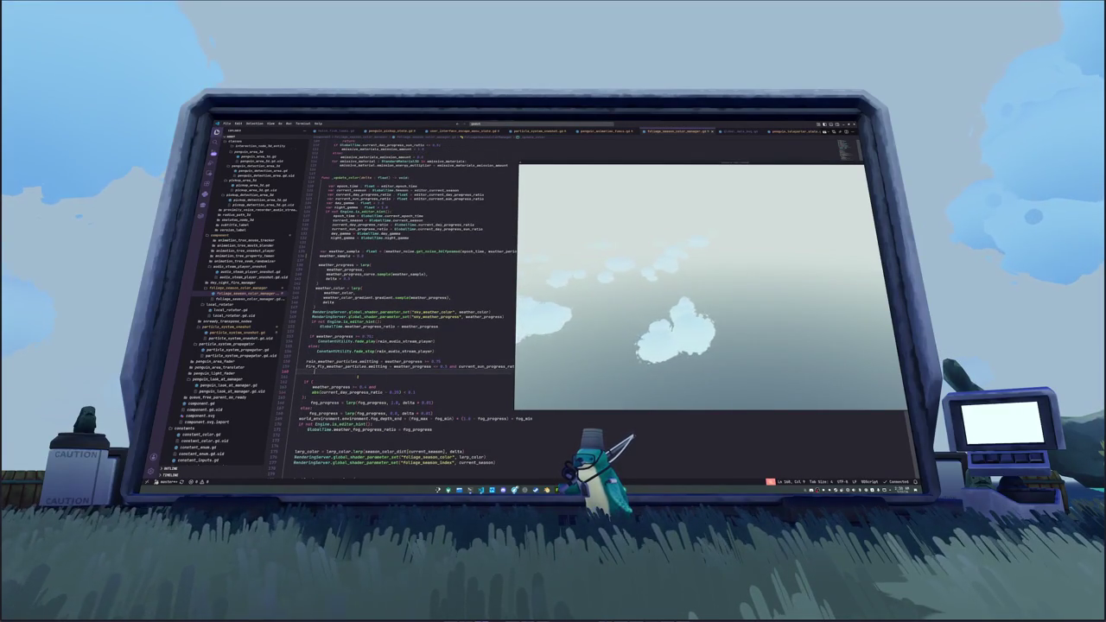
{"action": "scroll", "coordinate": [381, 377], "scroll_direction": "up", "scroll_amount": 2}
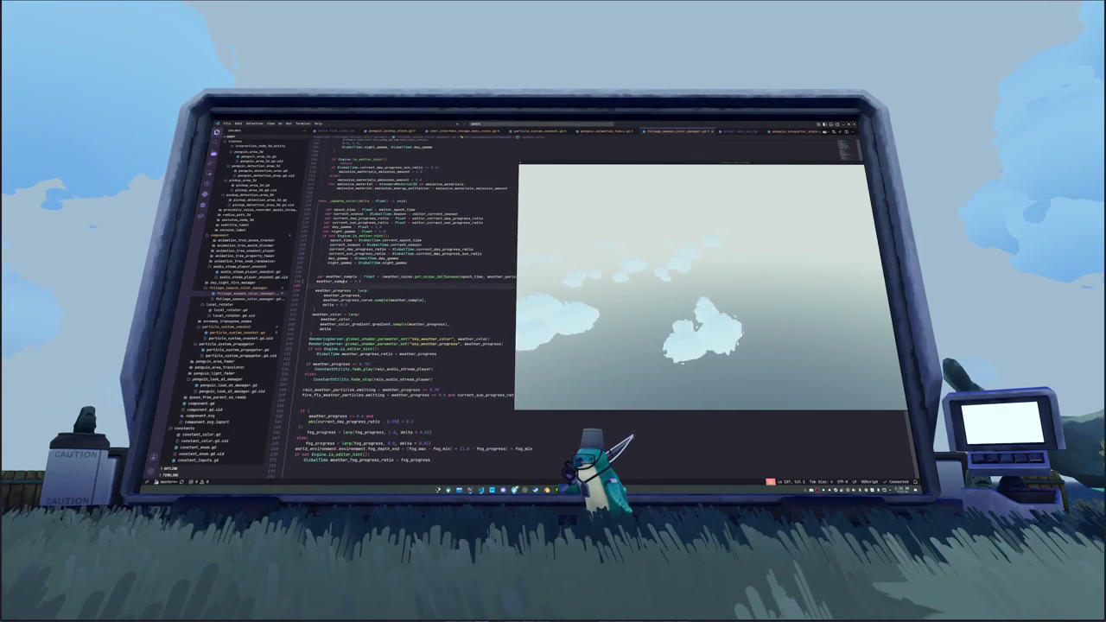
{"action": "double_click", "coordinate": [332, 281]}
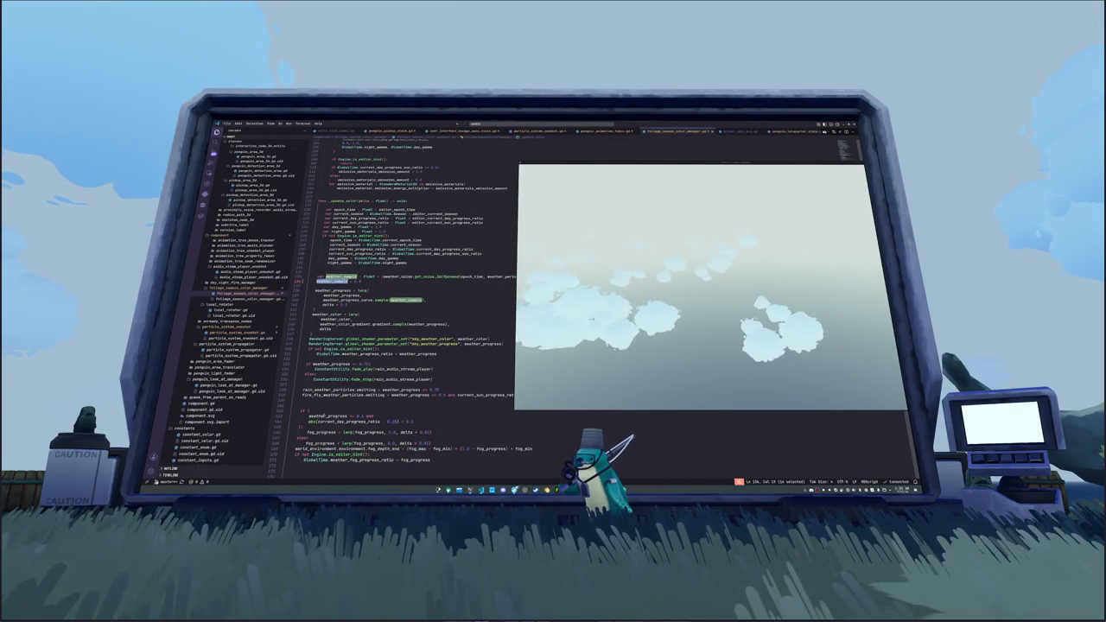
{"action": "double_click", "coordinate": [320, 442]}
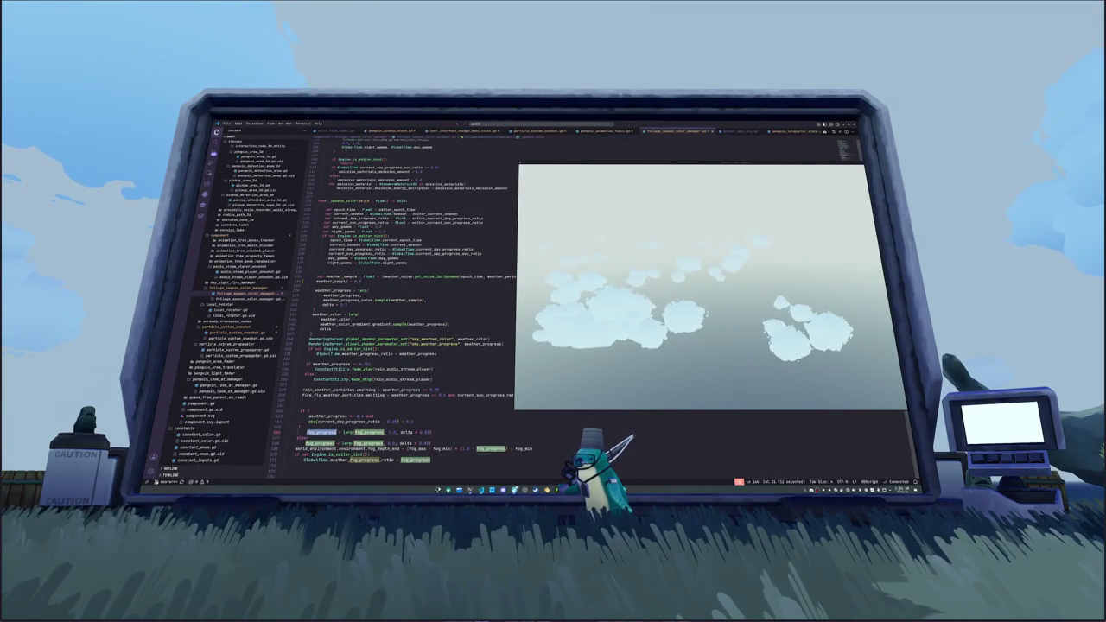
- Scroll up and highlight the uses of weather_progress and fog_progress
{"action": "scroll", "coordinate": [406, 302], "scroll_direction": "down", "scroll_amount": 2}
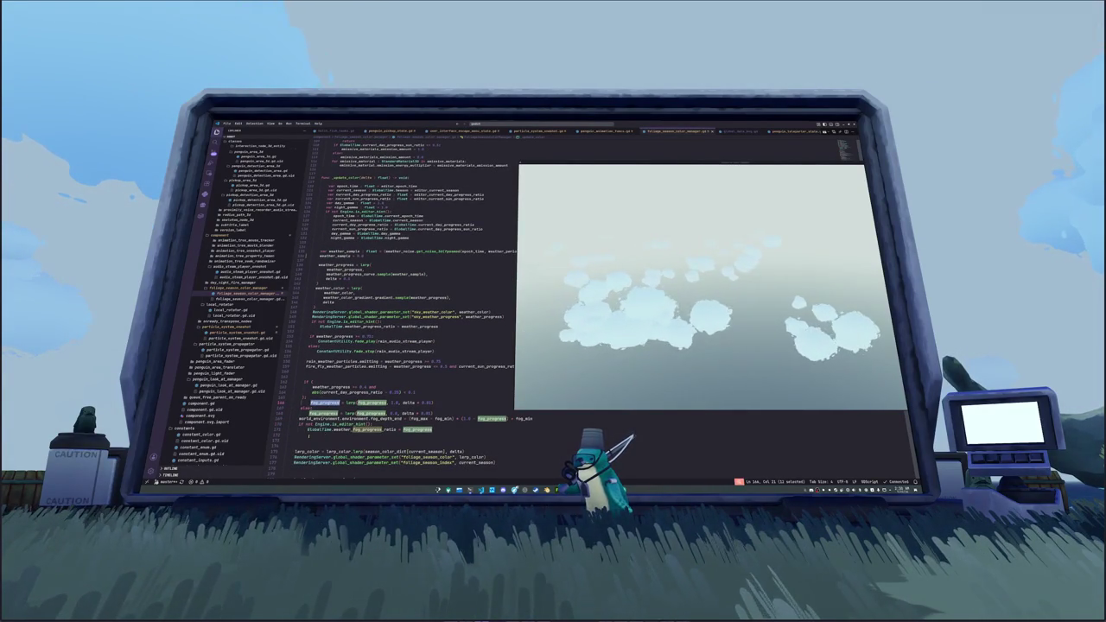
{"action": "scroll", "coordinate": [397, 302], "scroll_direction": "up", "scroll_amount": 10}
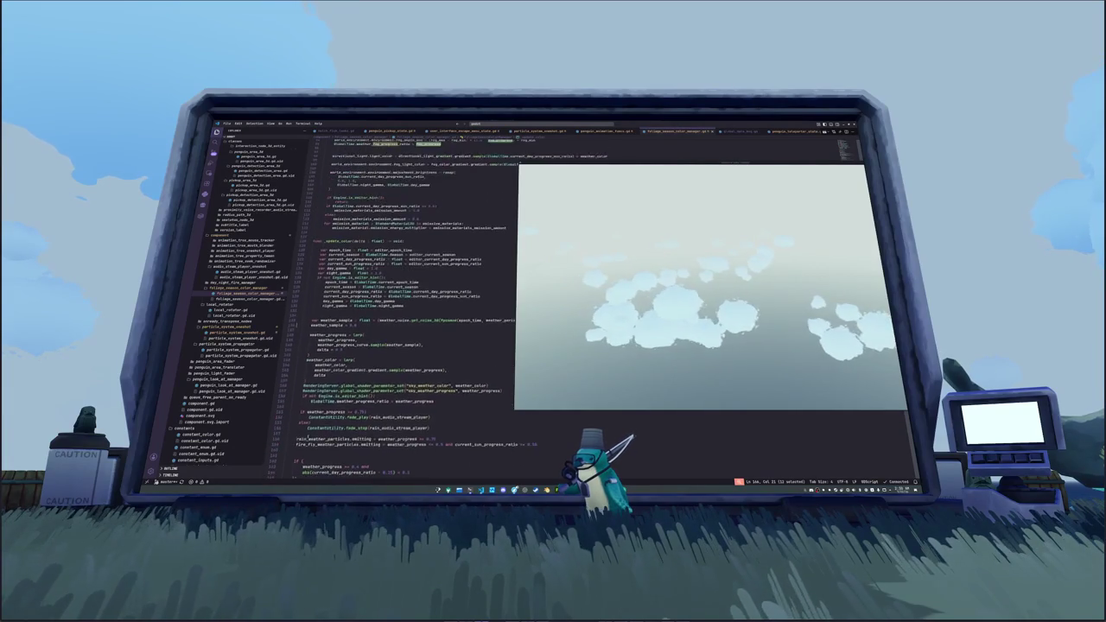
{"action": "scroll", "coordinate": [397, 302], "scroll_direction": "up", "scroll_amount": 6}
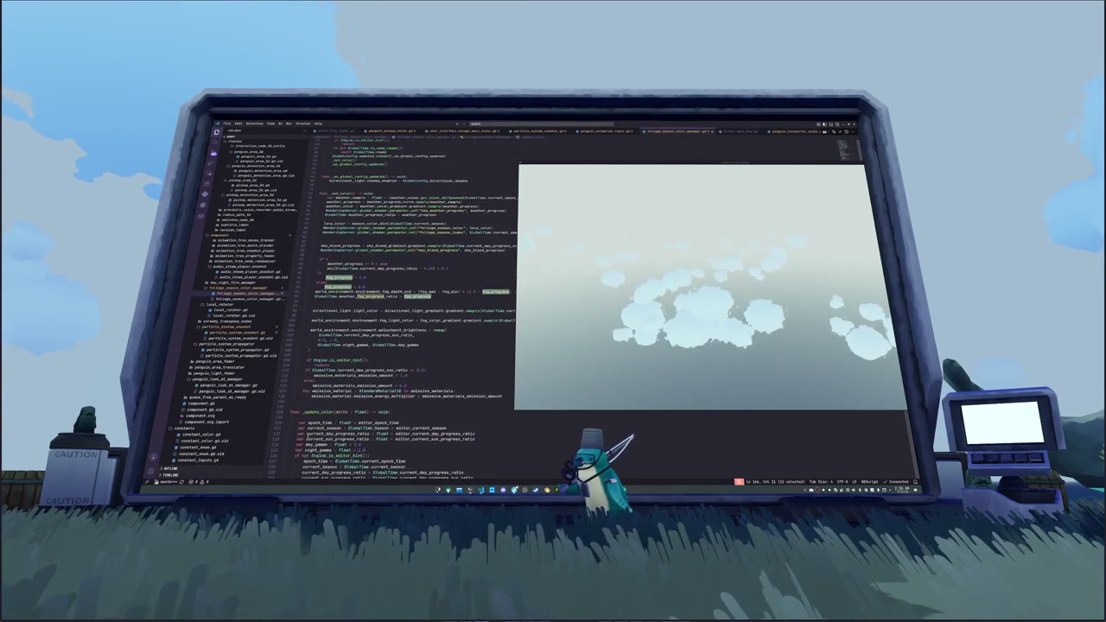
{"action": "scroll", "coordinate": [406, 302], "scroll_direction": "up", "scroll_amount": 1}
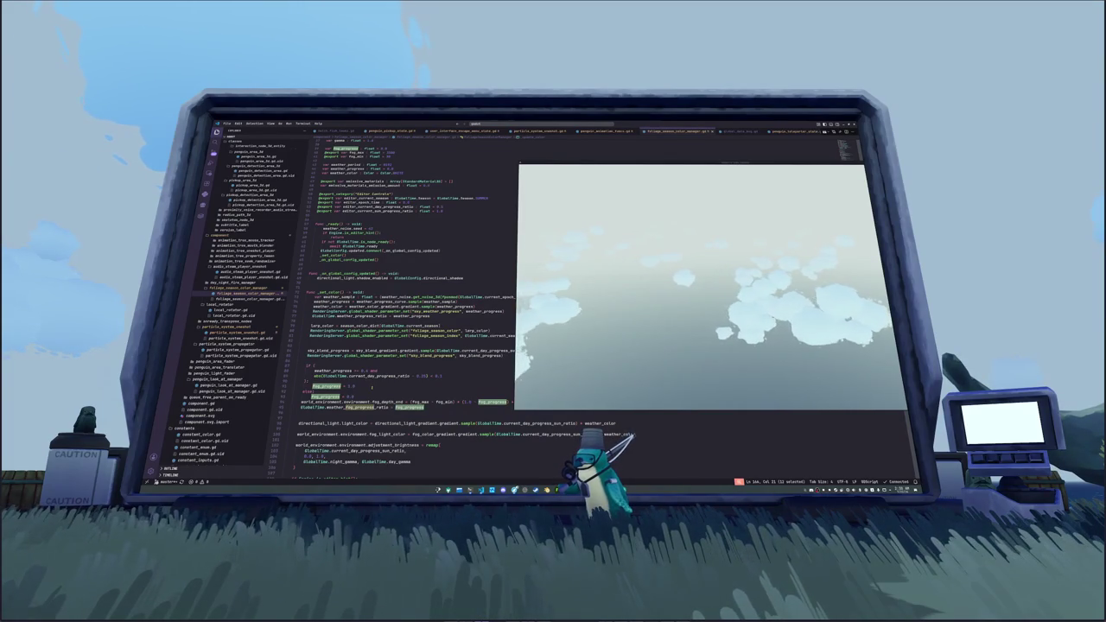
{"action": "double_click", "coordinate": [333, 369]}
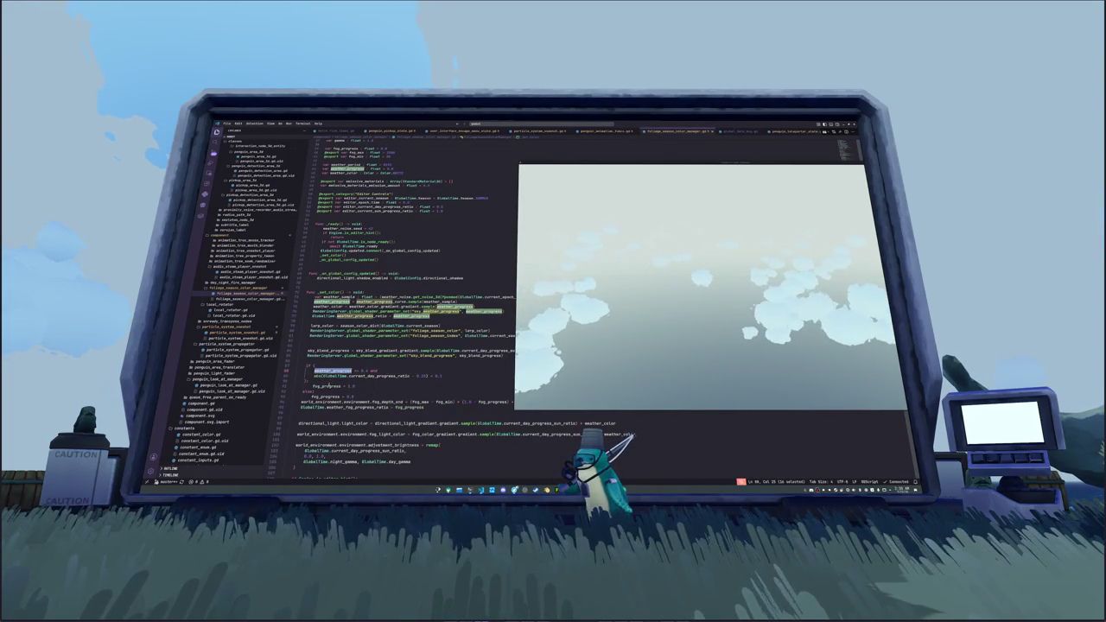
{"action": "double_click", "coordinate": [324, 386]}
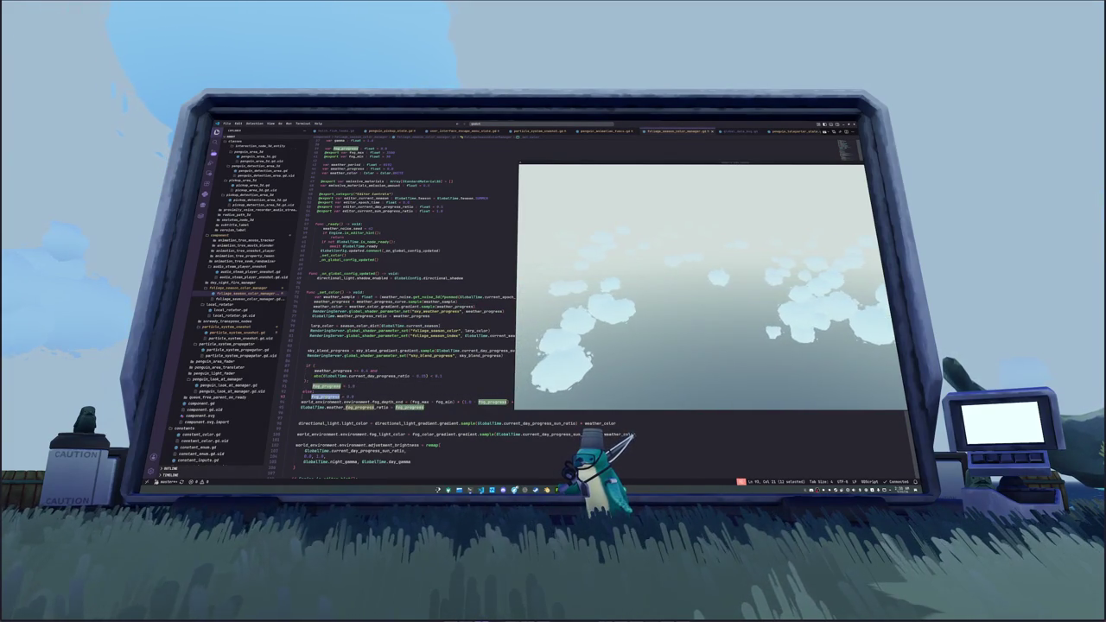
- Scroll down to the delta line and switch back to the Godot editor
{"action": "scroll", "coordinate": [388, 302], "scroll_direction": "down", "scroll_amount": 10}
{"action": "scroll", "coordinate": [336, 416], "scroll_direction": "down", "scroll_amount": 5}
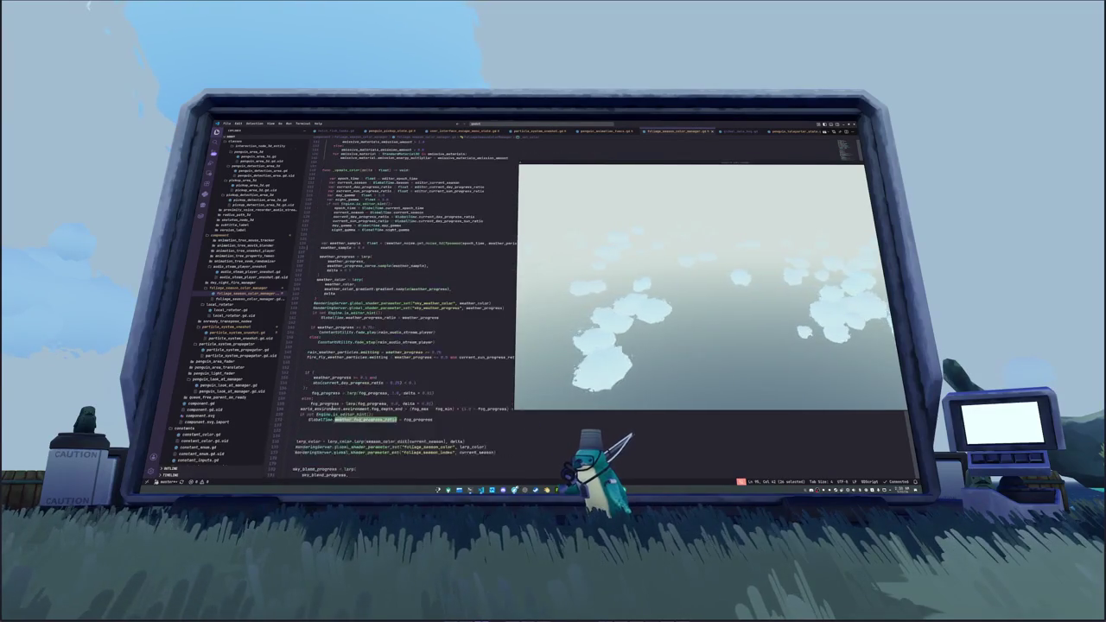
{"action": "left_click", "coordinate": [335, 416]}
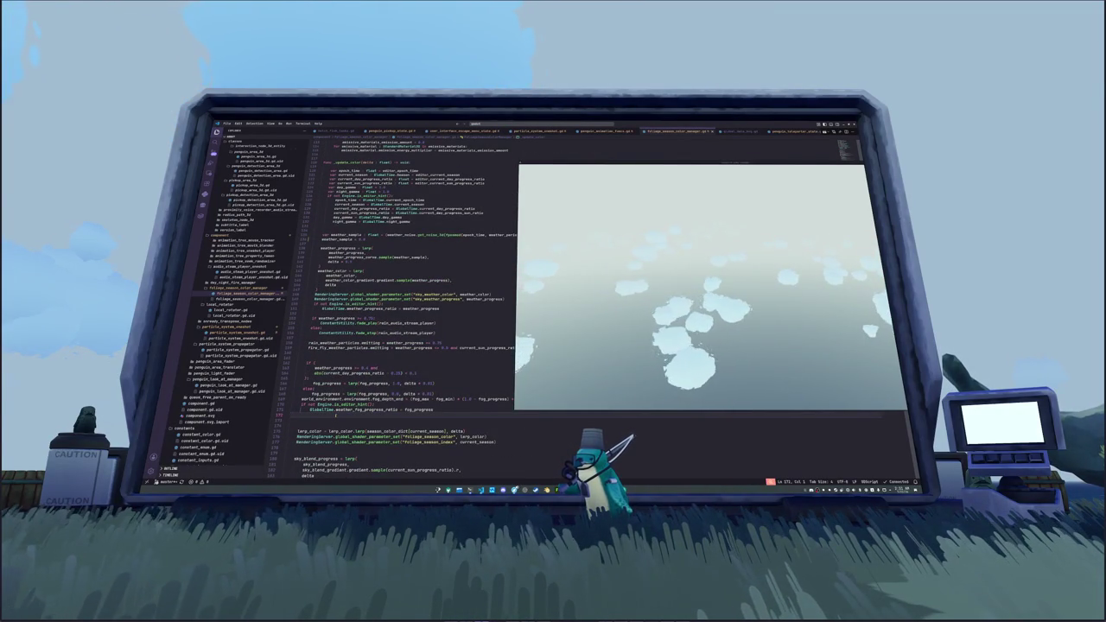
{"action": "scroll", "coordinate": [335, 416], "scroll_direction": "down", "scroll_amount": 4}
{"action": "scroll", "coordinate": [335, 417], "scroll_direction": "down", "scroll_amount": 3}
{"action": "scroll", "coordinate": [335, 417], "scroll_direction": "down", "scroll_amount": 1}
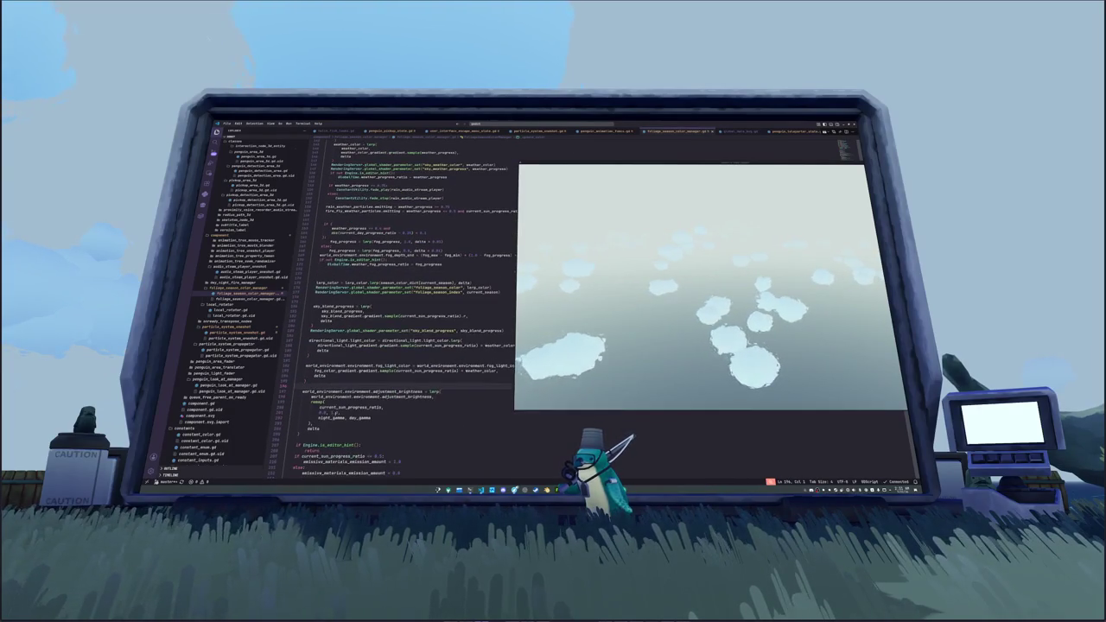
{"action": "left_click", "coordinate": [308, 432]}
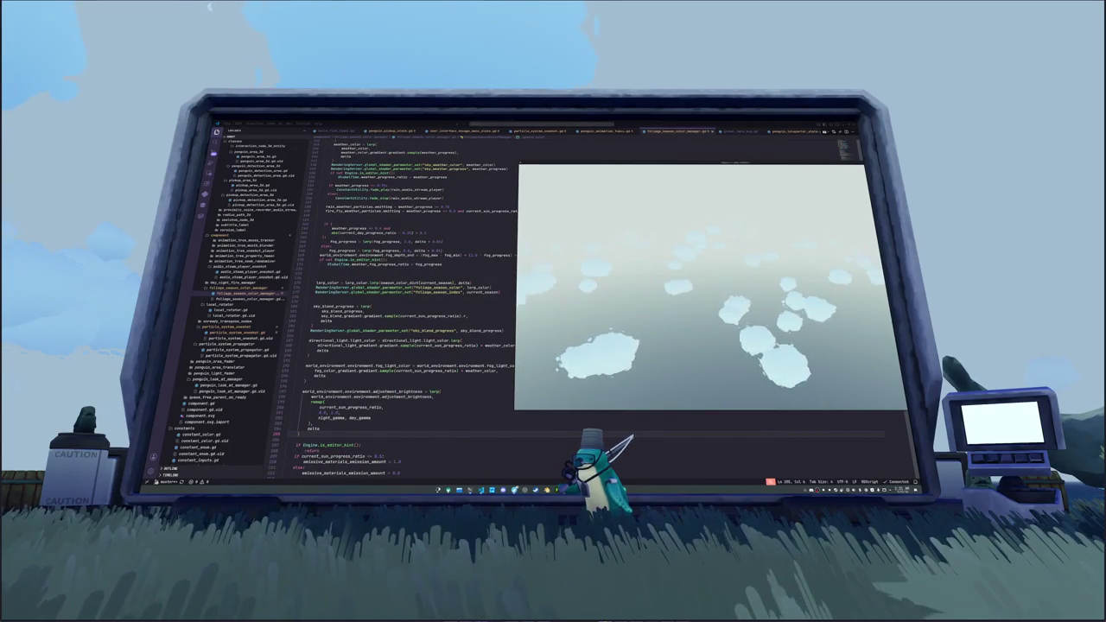
{"action": "key", "text": "alt+Tab"}
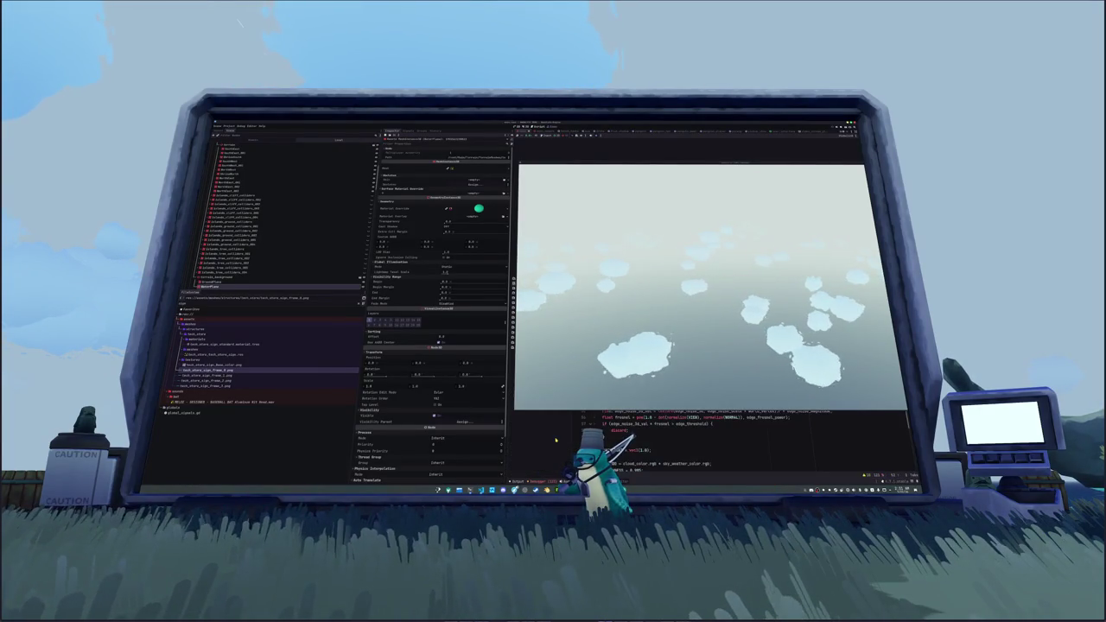
- Move the game preview off the shader code and stop the running scene with F8
{"action": "mouse_move", "coordinate": [713, 162]}
{"action": "left_mouse_down"}
{"action": "mouse_move", "coordinate": [467, 247]}
{"action": "mouse_move", "coordinate": [366, 350]}
{"action": "left_mouse_up"}
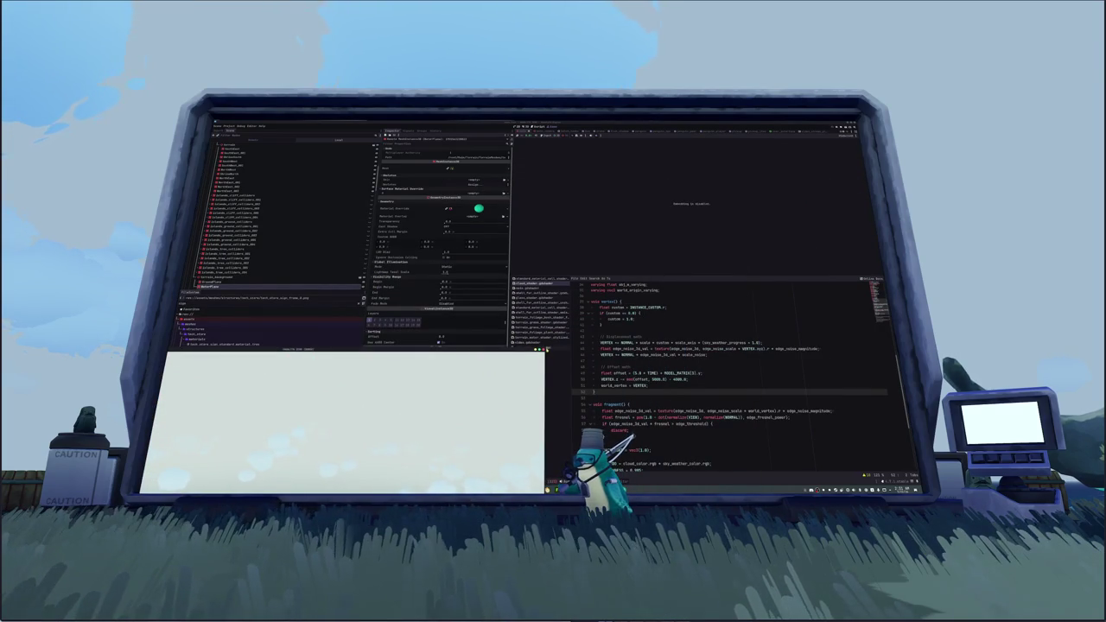
{"action": "key", "text": "F8"}
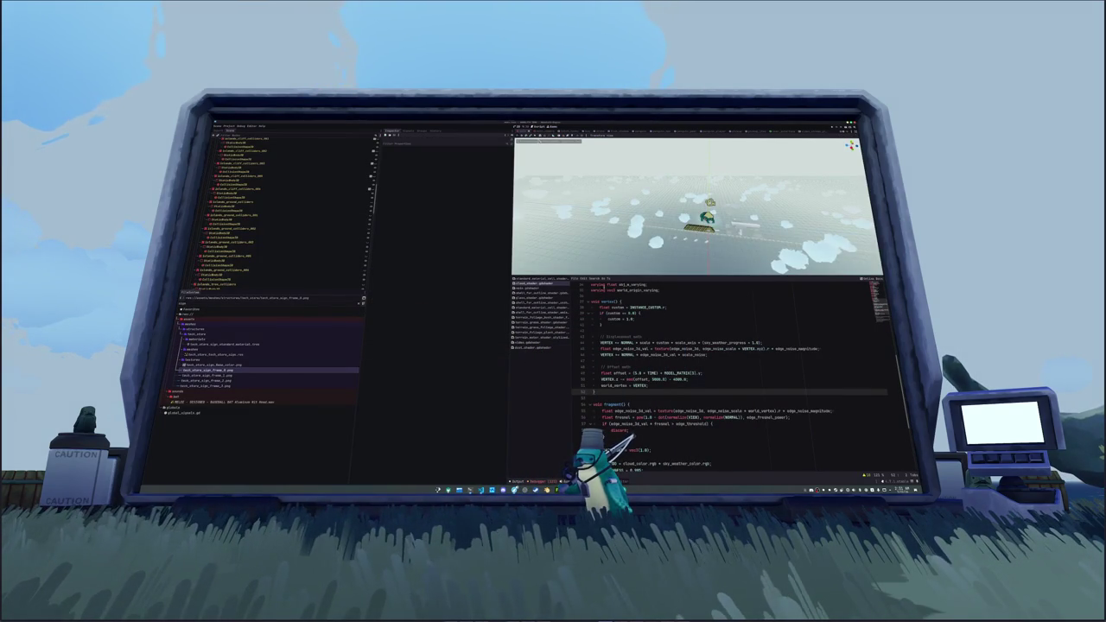
{"action": "scroll", "coordinate": [698, 207], "scroll_direction": "up", "scroll_amount": 5}
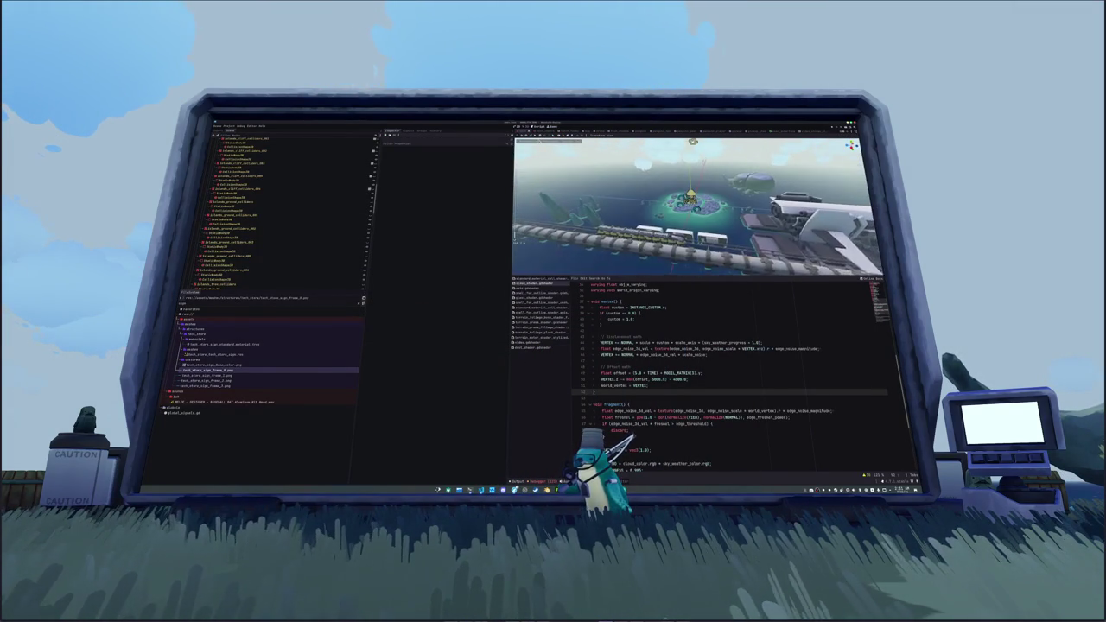
- Comment out the weather_sample line in VS Code with Ctrl+/ and return to Godot
{"action": "key", "text": "alt+Tab"}
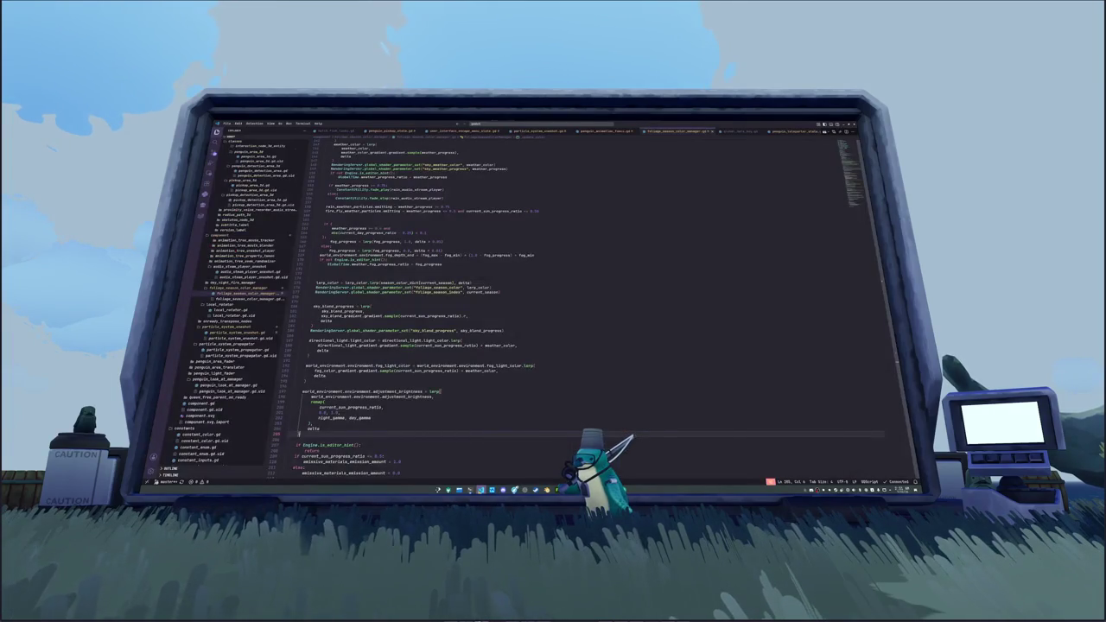
{"action": "scroll", "coordinate": [579, 309], "scroll_direction": "down", "scroll_amount": 7}
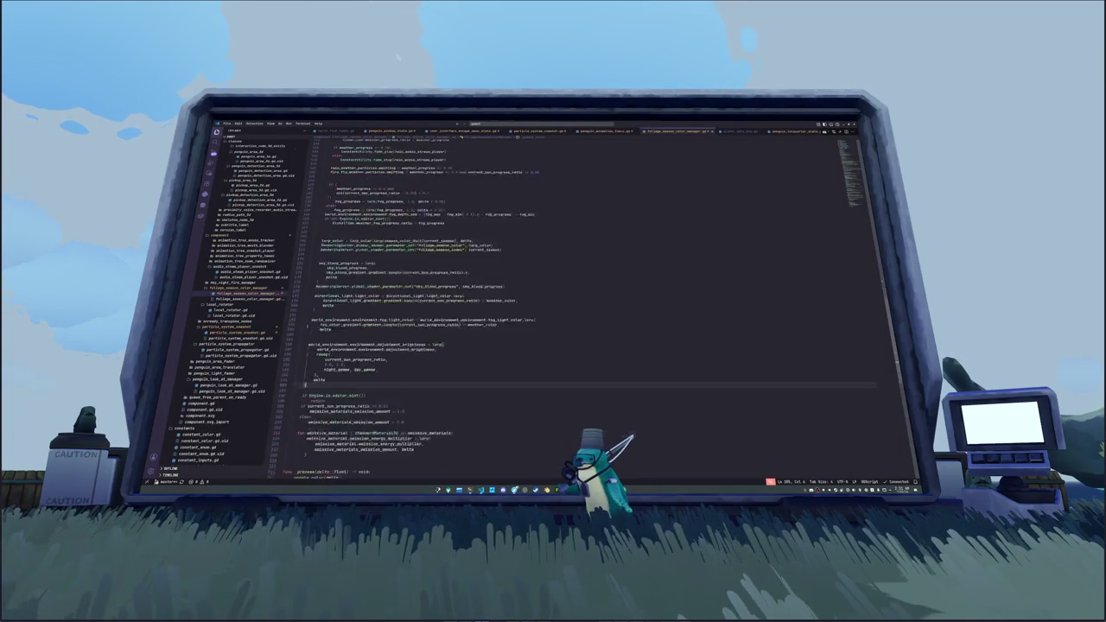
{"action": "scroll", "coordinate": [579, 302], "scroll_direction": "up", "scroll_amount": 15}
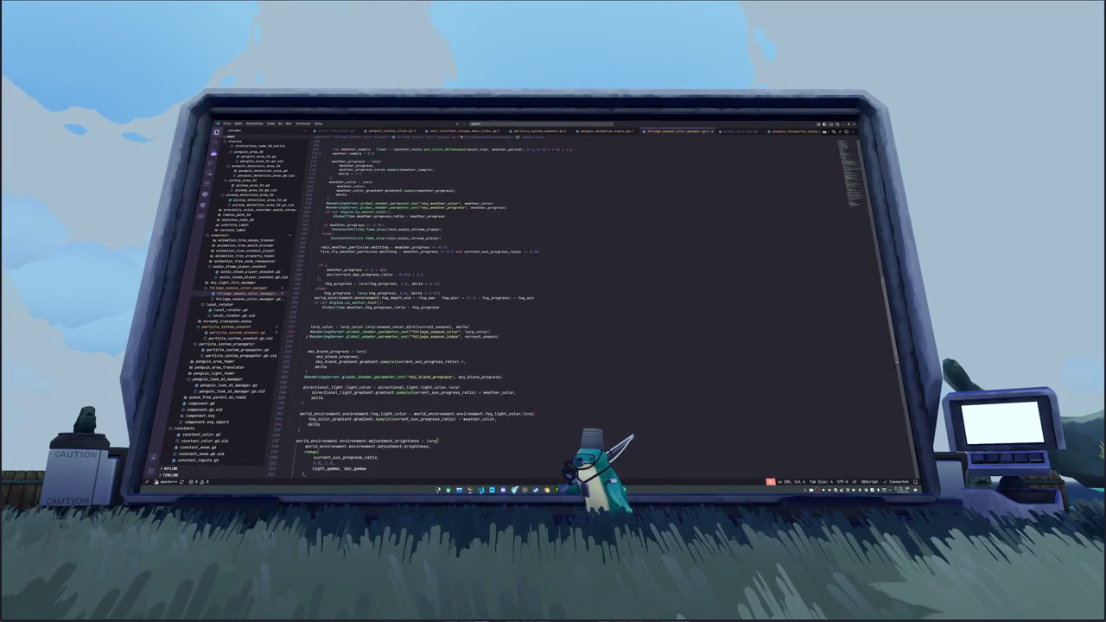
{"action": "scroll", "coordinate": [578, 303], "scroll_direction": "up", "scroll_amount": 2}
{"action": "left_click", "coordinate": [321, 255]}
{"action": "key", "text": "ctrl+slash"}
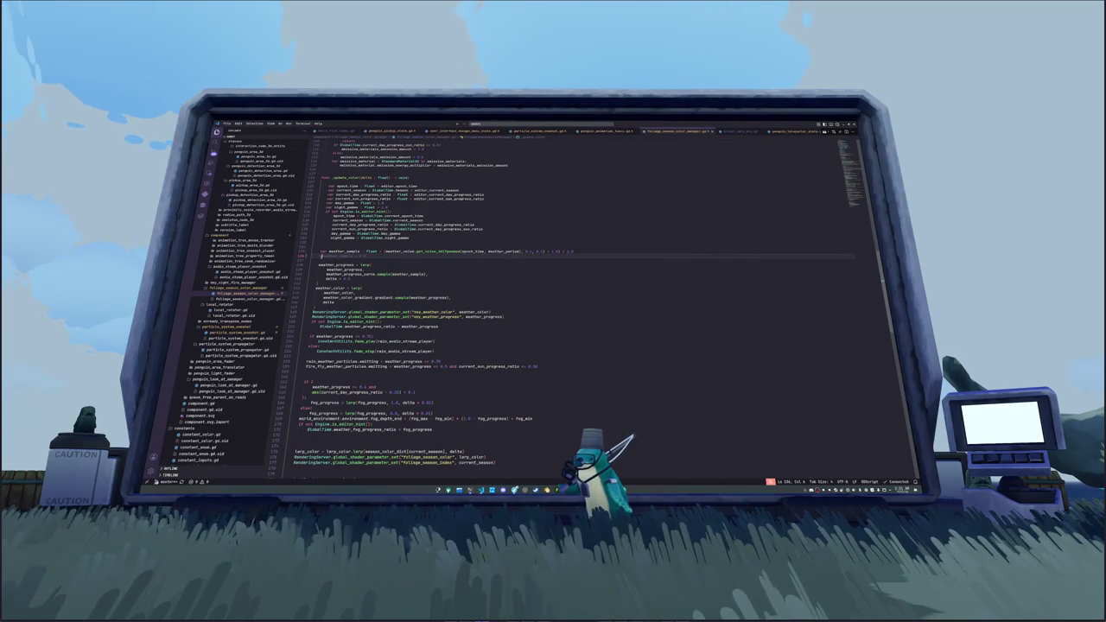
{"action": "key", "text": "alt+Tab"}
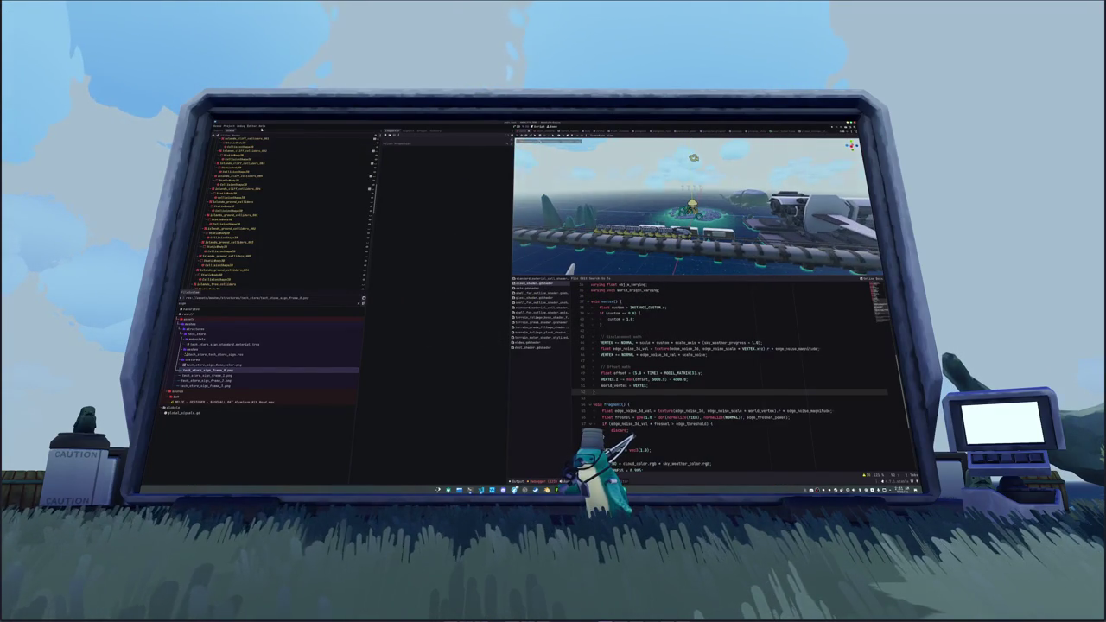
- Select the Clouds node in the scene tree to open its shader
{"action": "left_click", "coordinate": [224, 130]}
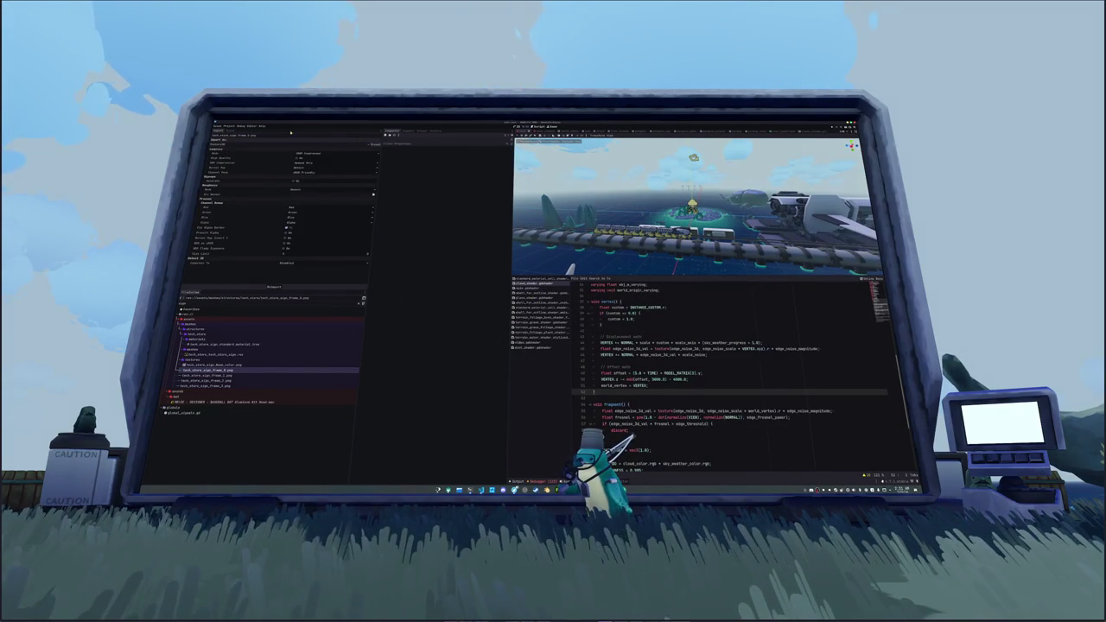
{"action": "left_click", "coordinate": [214, 131]}
{"action": "scroll", "coordinate": [222, 207], "scroll_direction": "down", "scroll_amount": 3}
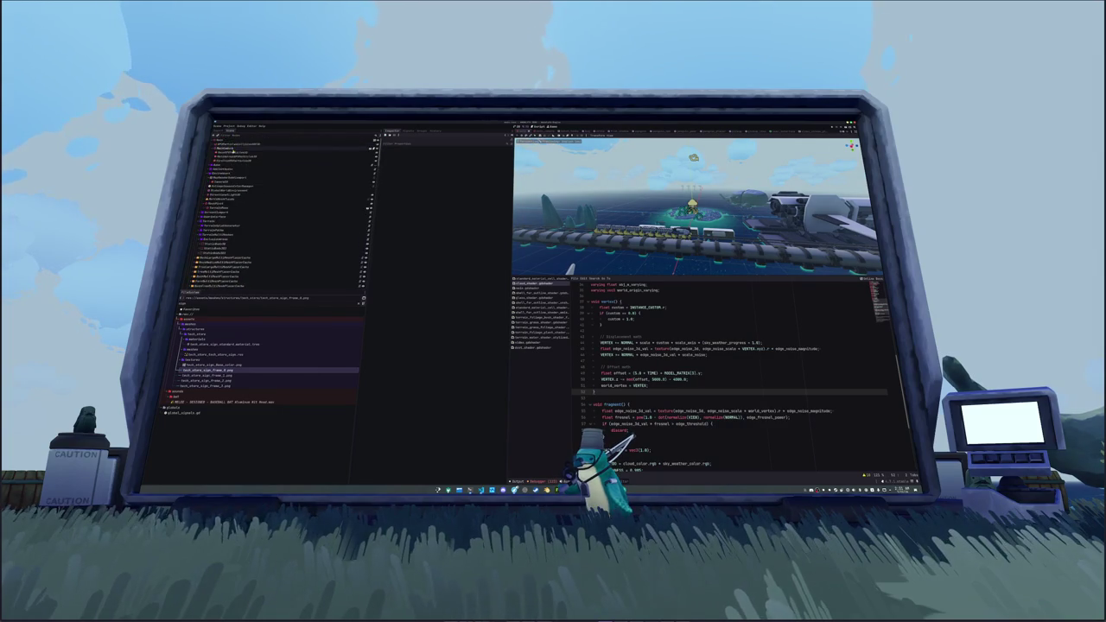
{"action": "left_click", "coordinate": [222, 205]}
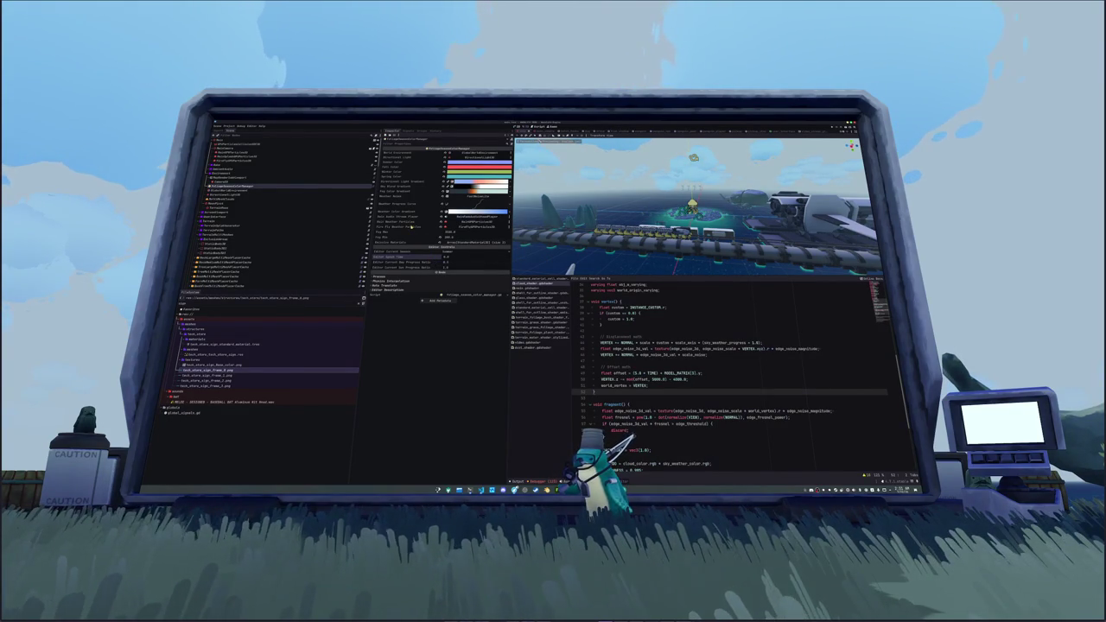
{"action": "key", "text": "Down"}
{"action": "key", "text": "Down"}
{"action": "key", "text": "Down"}
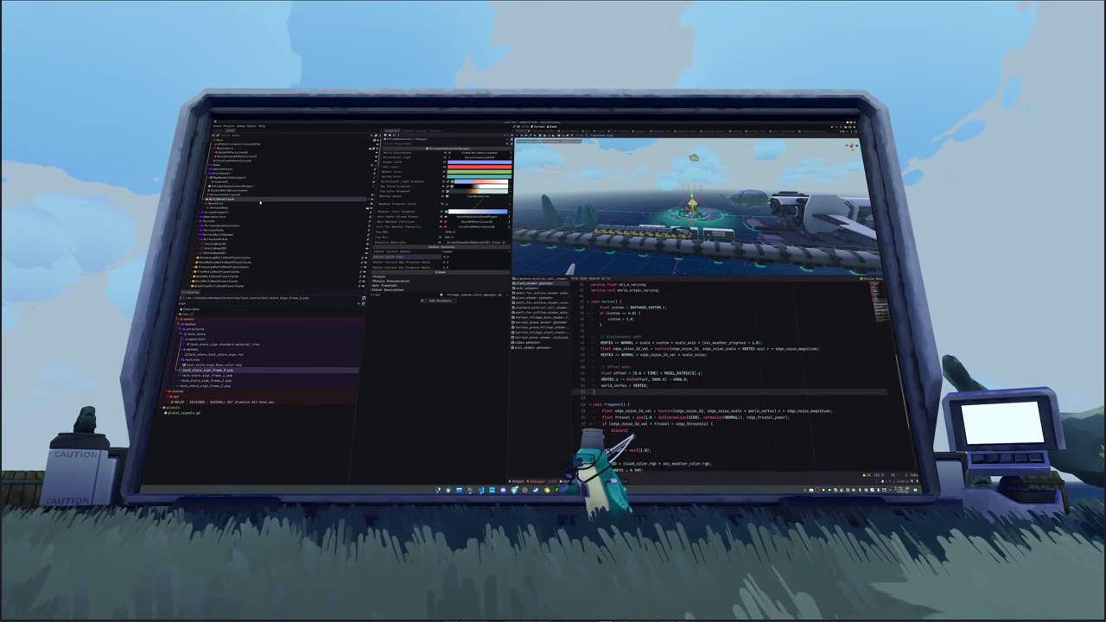
- Edit the numbers in the VERTEX.z mod line toward mod(offset, 10000.0) - 5000.0
{"action": "left_click", "coordinate": [661, 387]}
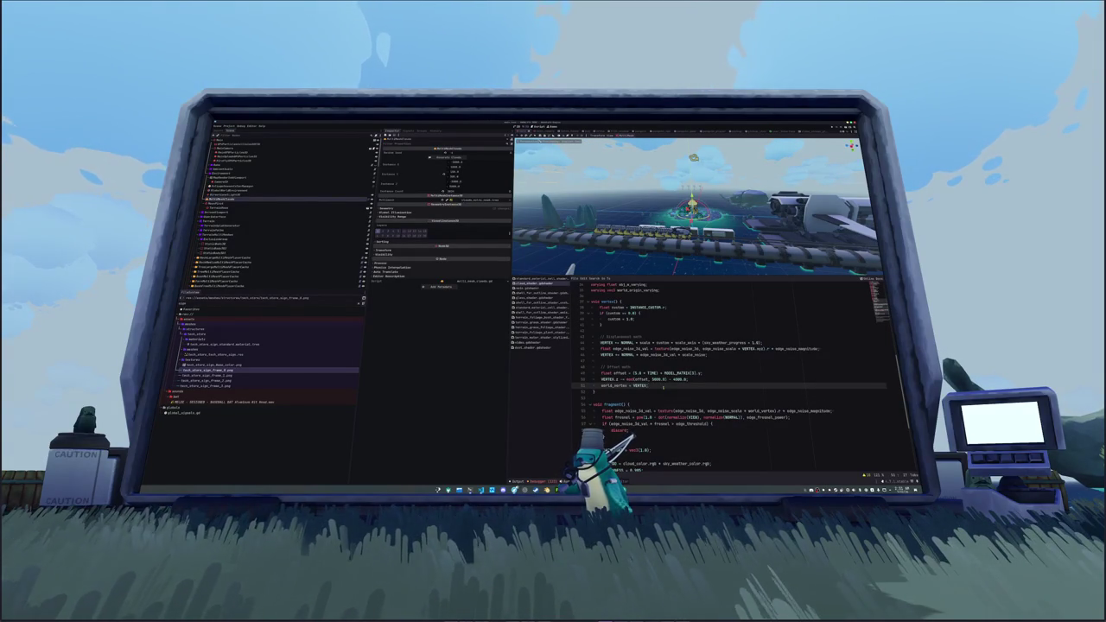
{"action": "left_click", "coordinate": [687, 379]}
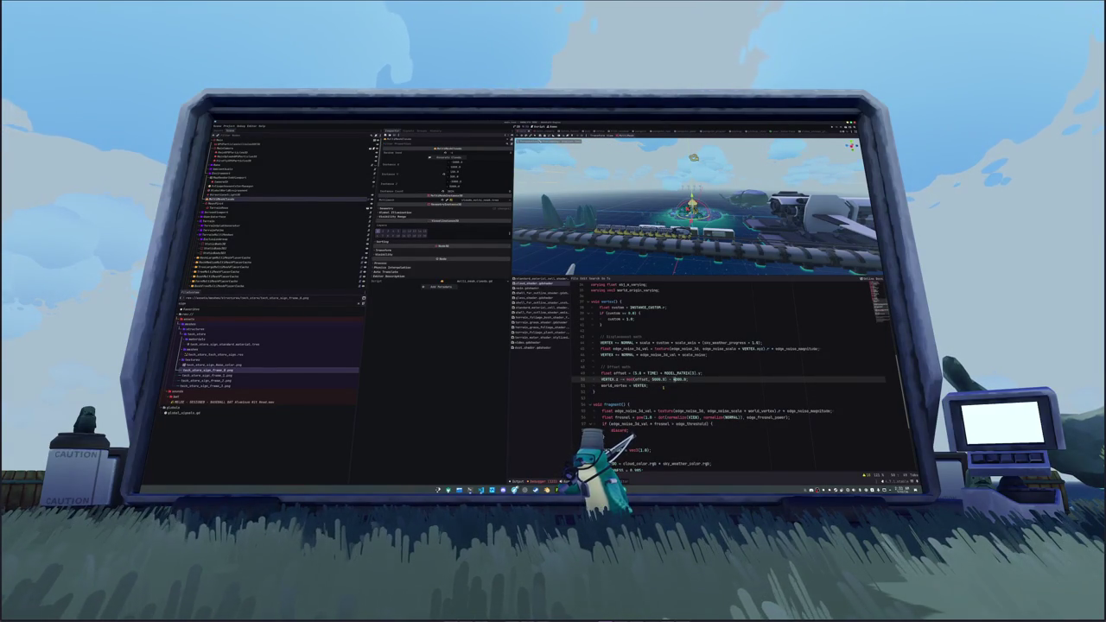
{"action": "type", "text": "5"}
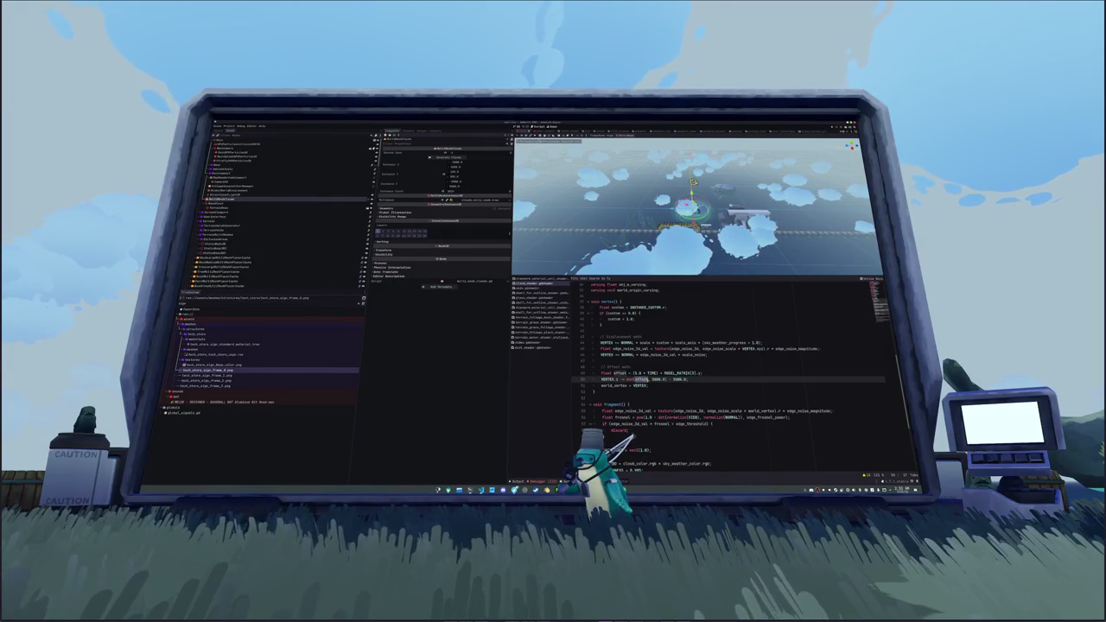
{"action": "left_click", "coordinate": [649, 379]}
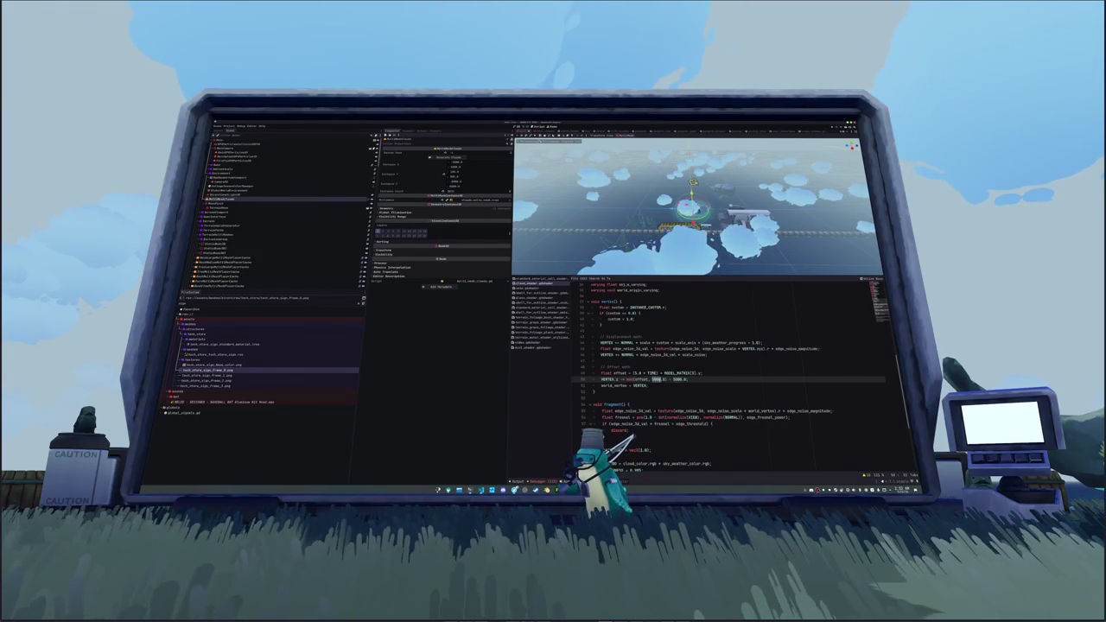
{"action": "type", "text": "8000.0"}
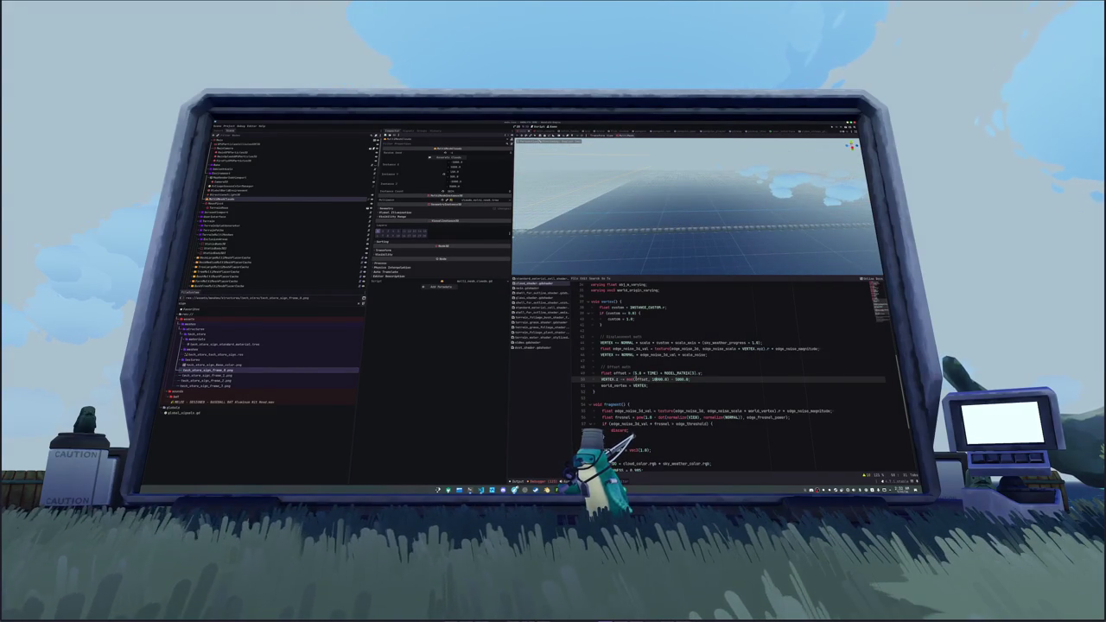
{"action": "left_click", "coordinate": [631, 372]}
{"action": "mouse_move", "coordinate": [631, 372]}
{"action": "left_mouse_down"}
{"action": "mouse_move", "coordinate": [674, 380]}
{"action": "mouse_move", "coordinate": [670, 391]}
{"action": "left_mouse_up"}
{"action": "left_click", "coordinate": [670, 391]}
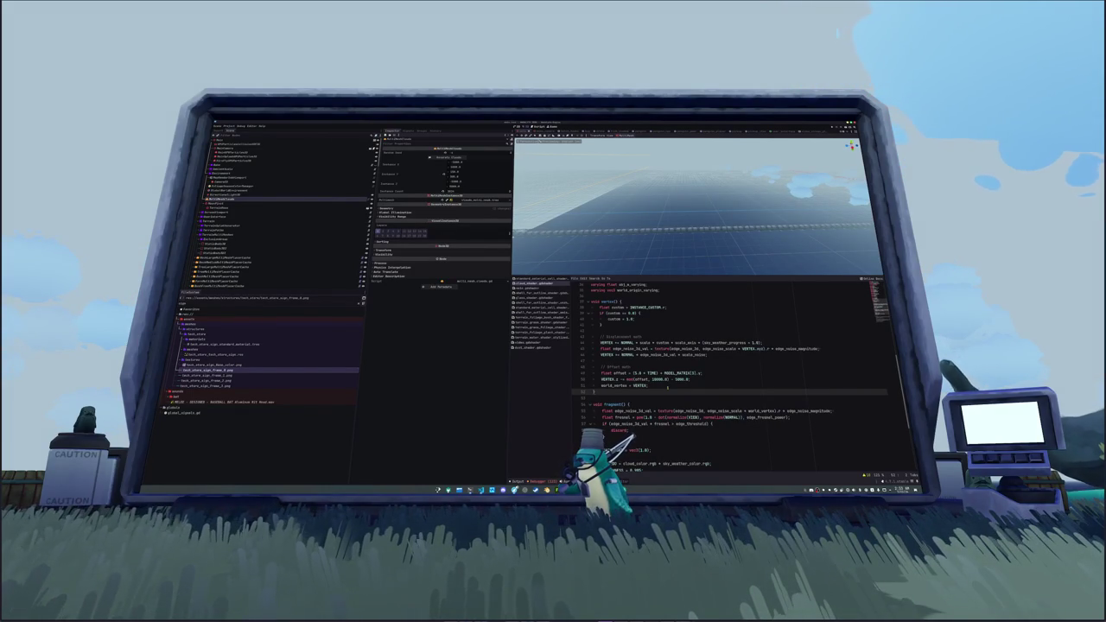
- Undo a stray letter and orbit the 3D view to bring the clouds into sight
{"action": "type", "text": "f"}
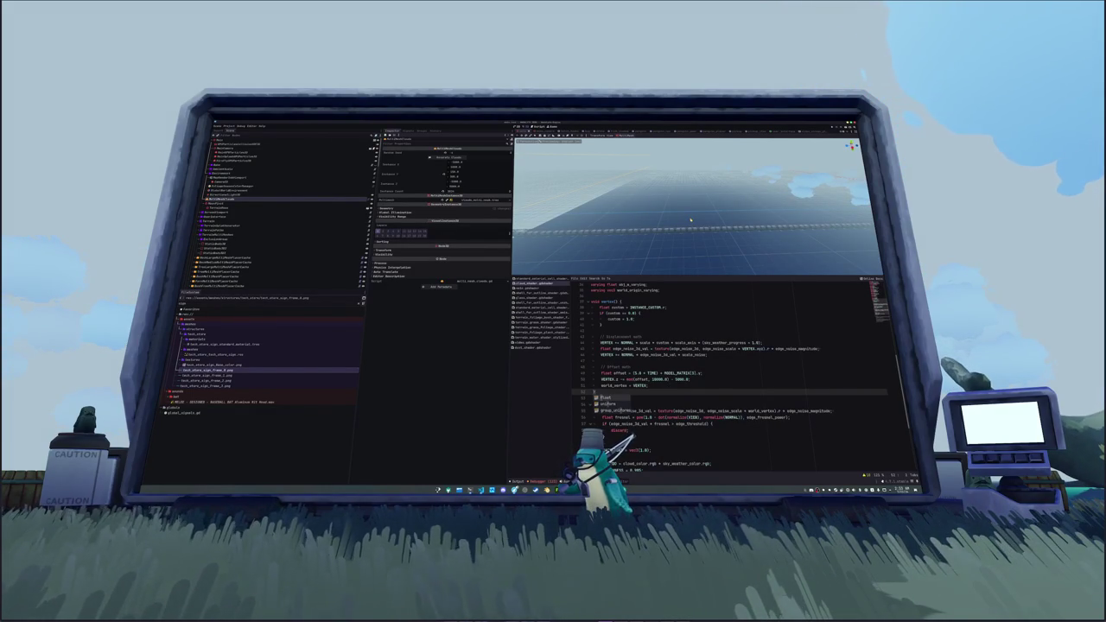
{"action": "key", "text": "ctrl+z"}
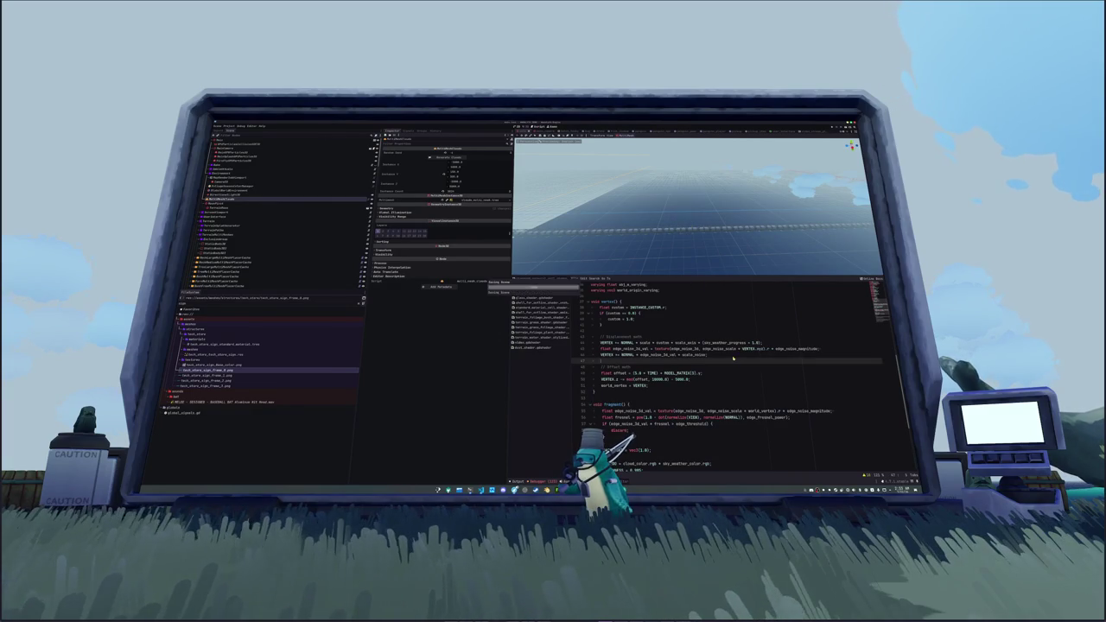
{"action": "left_click_drag", "start_coordinate": [665, 211], "coordinate": [711, 229]}
{"action": "type", "text": "f"}
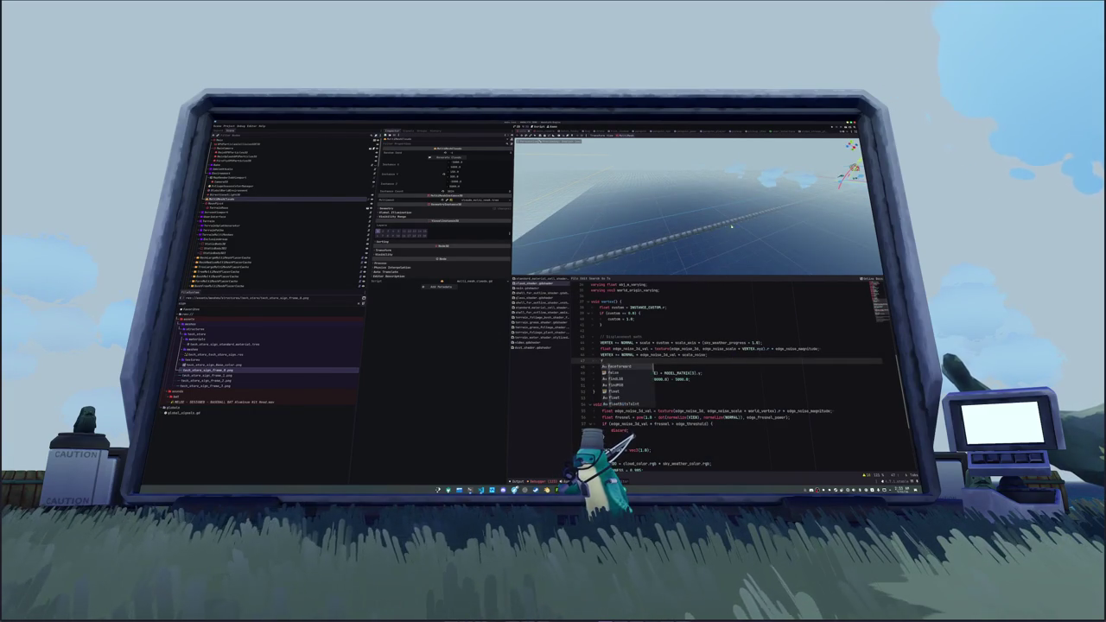
{"action": "mouse_move", "coordinate": [708, 229]}
{"action": "left_mouse_down"}
{"action": "mouse_move", "coordinate": [731, 221]}
{"action": "mouse_move", "coordinate": [573, 242]}
{"action": "mouse_move", "coordinate": [681, 240]}
{"action": "left_mouse_up"}
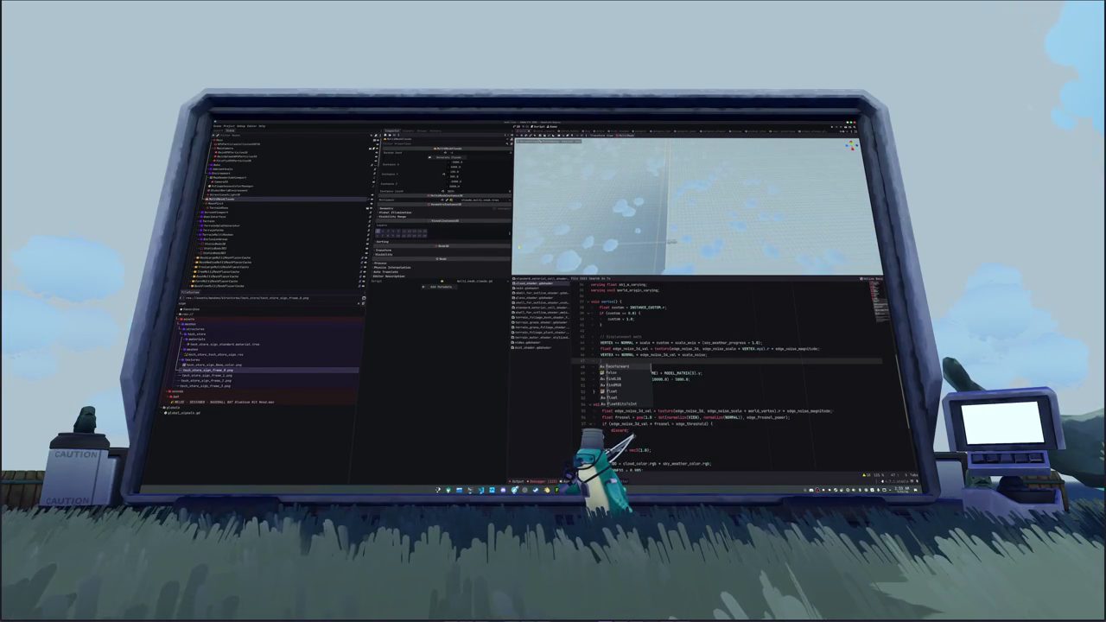
{"action": "key", "text": "Escape"}
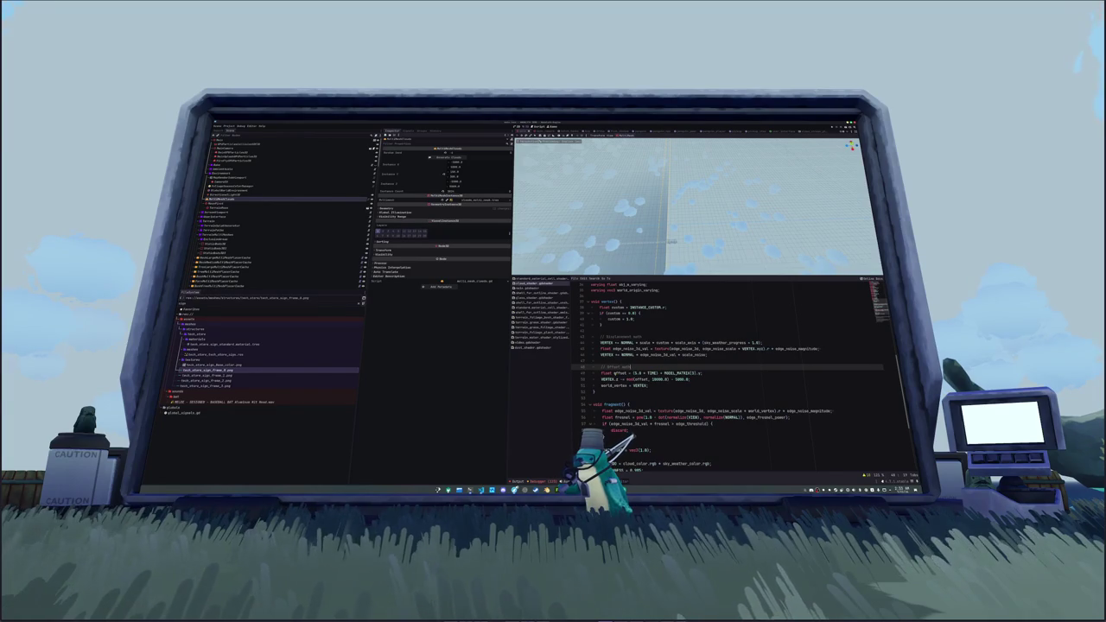
- Delete the MODEL_MATRIX[3].x term so offset is just 5.0 * TIME, adding a blank line
{"action": "left_click_drag", "start_coordinate": [657, 373], "coordinate": [703, 373]}
{"action": "key", "text": "BackSpace"}
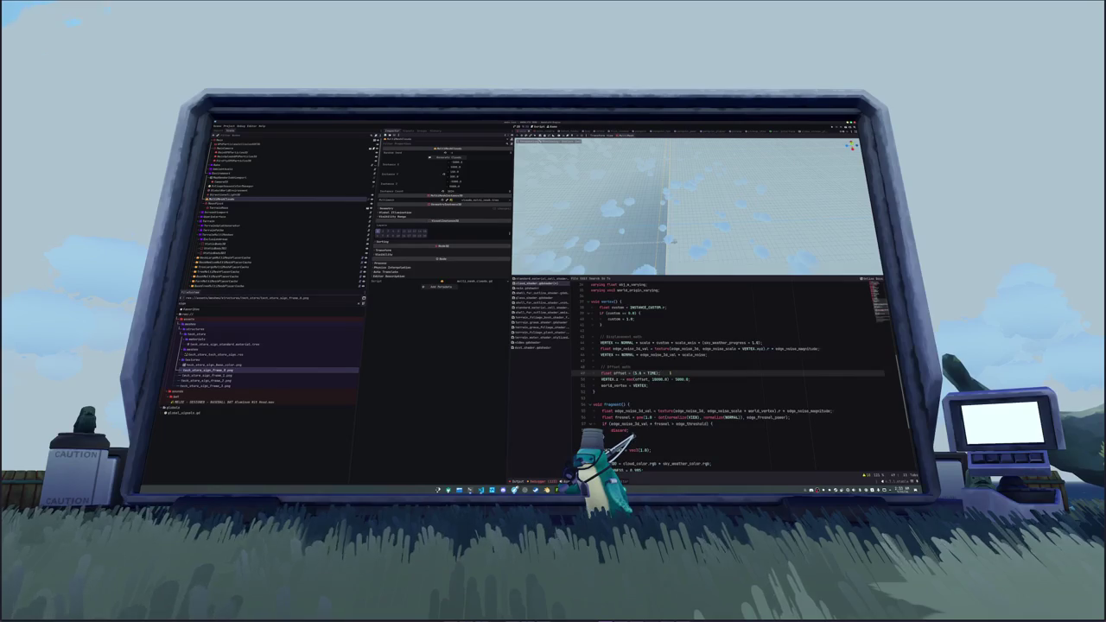
{"action": "key", "text": "Return"}
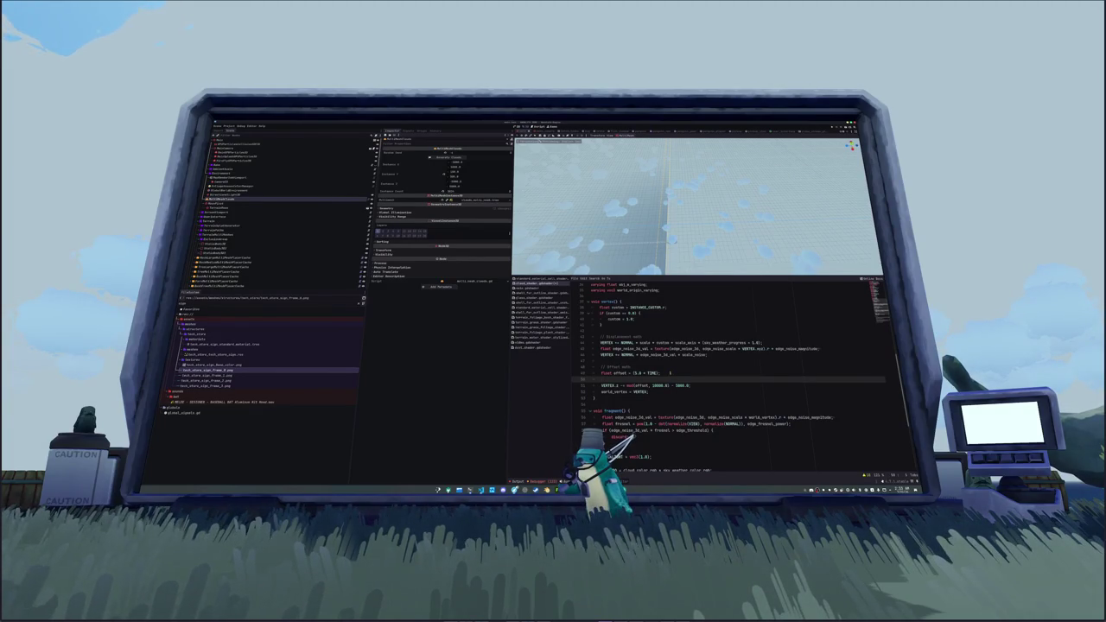
- Add a 'subtract original position' comment and an offset -= MODEL_MATRIX[3] line
{"action": "key", "text": "Return"}
{"action": "key", "text": "Return"}
{"action": "key", "text": "Up"}
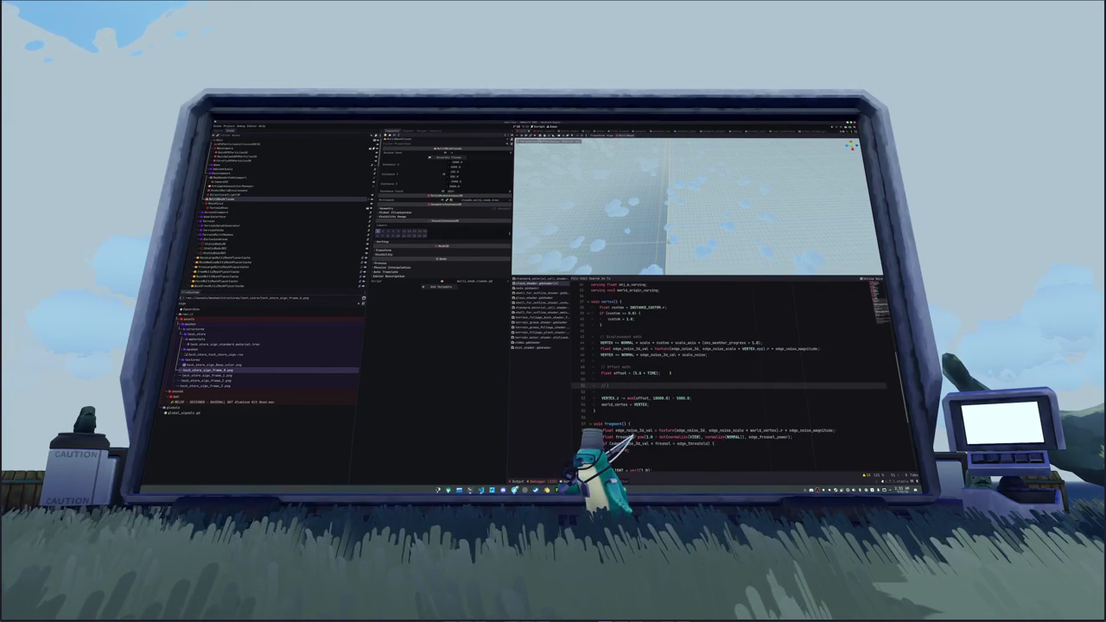
{"action": "type", "text": "ubtract 0"}
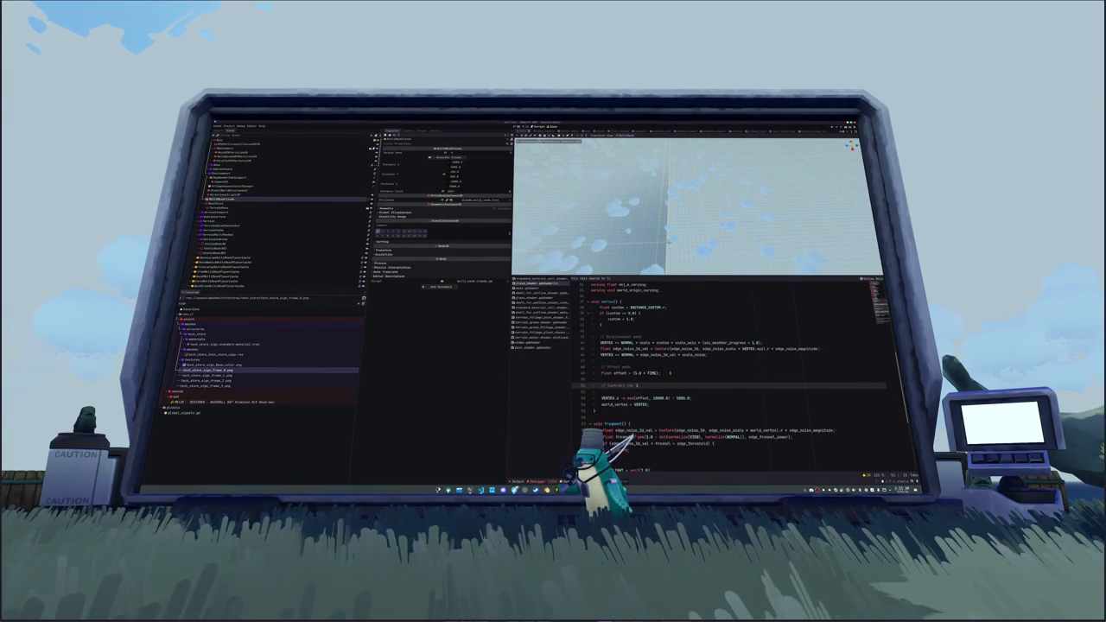
{"action": "type", "text": "al position so that the offset is centered"}
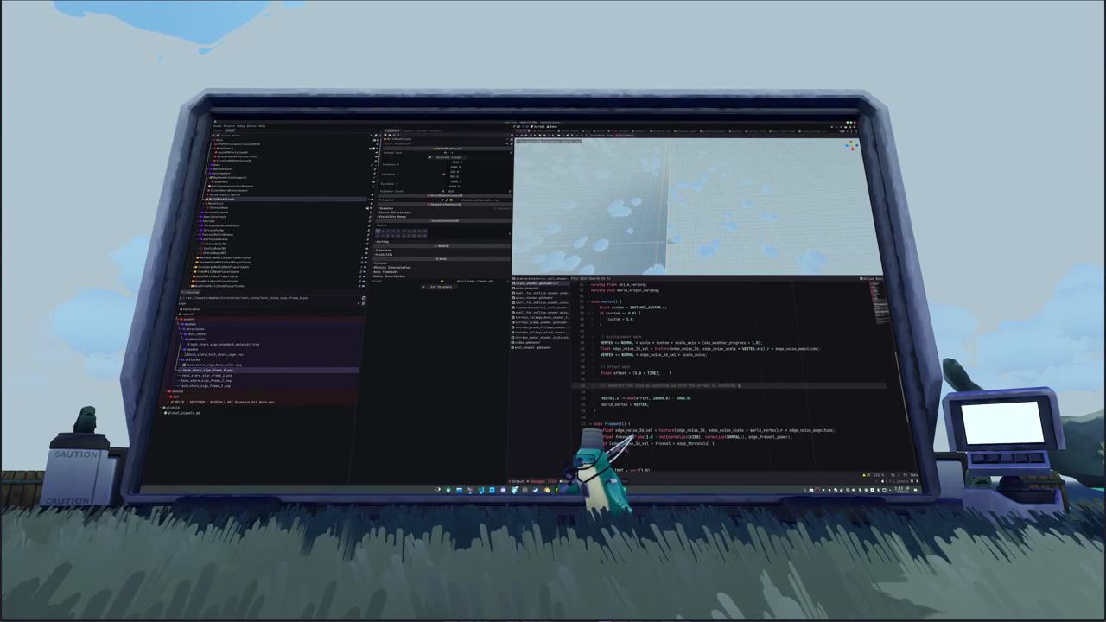
{"action": "type", "text": "starting level"}
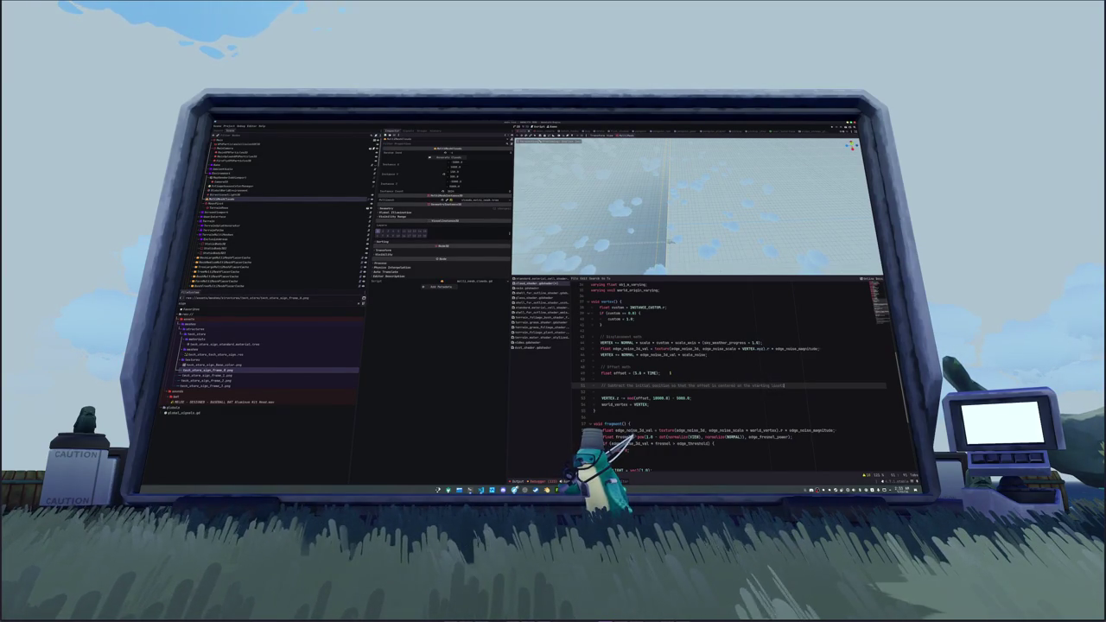
{"action": "type", "text": "ion"}
{"action": "key", "text": "Return"}
{"action": "type", "text": "se"}
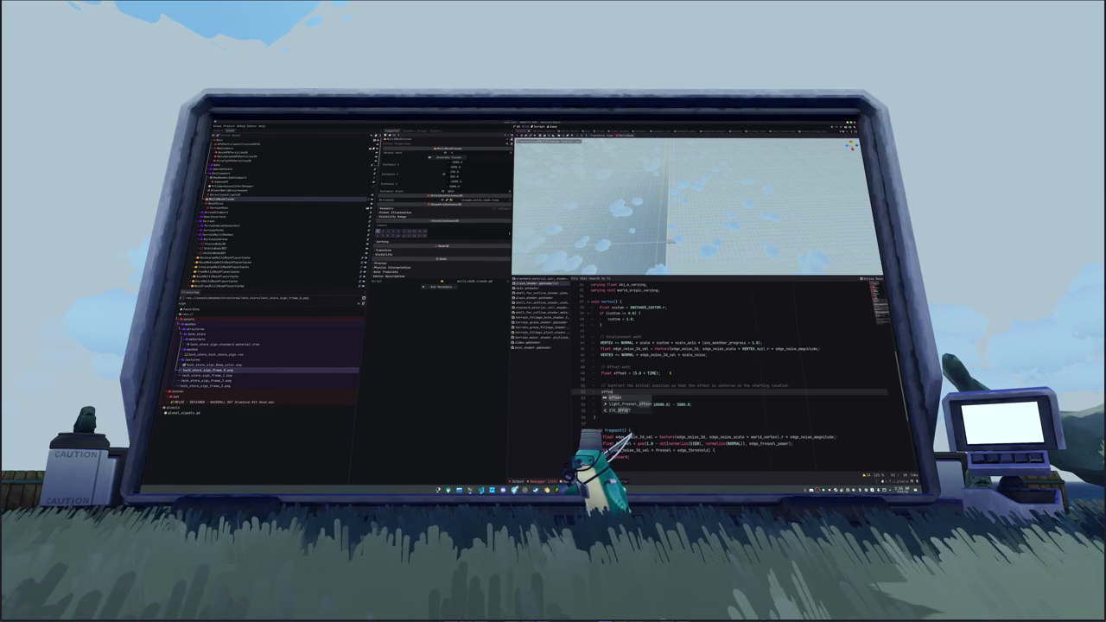
{"action": "key", "text": "Return"}
{"action": "type", "text": "-= "}
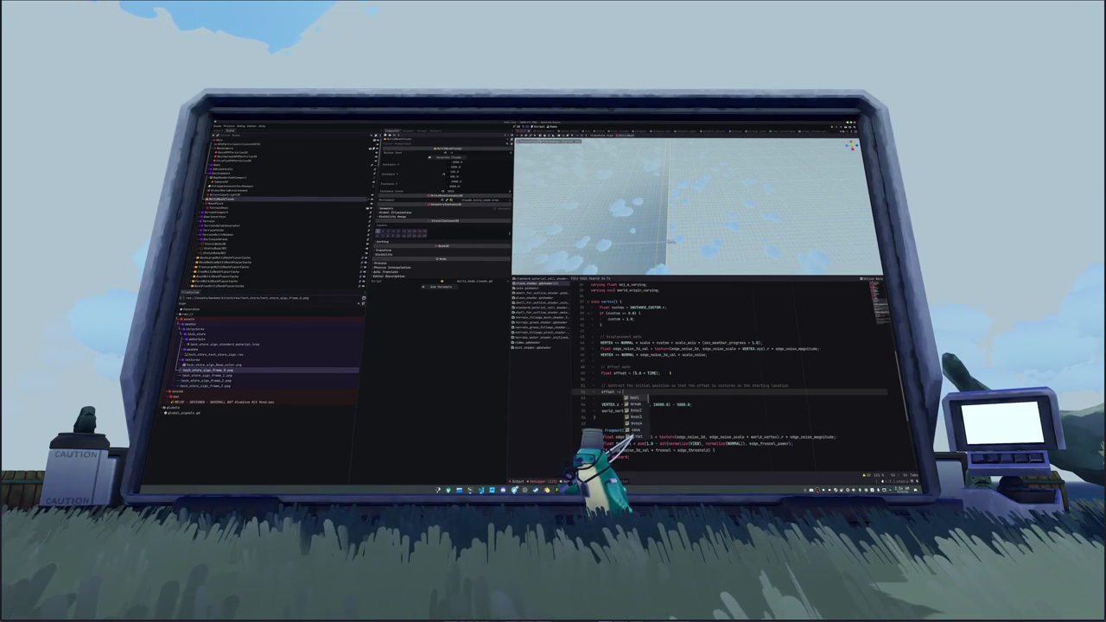
{"action": "type", "text": "MODEL_MATRIX[3];"}
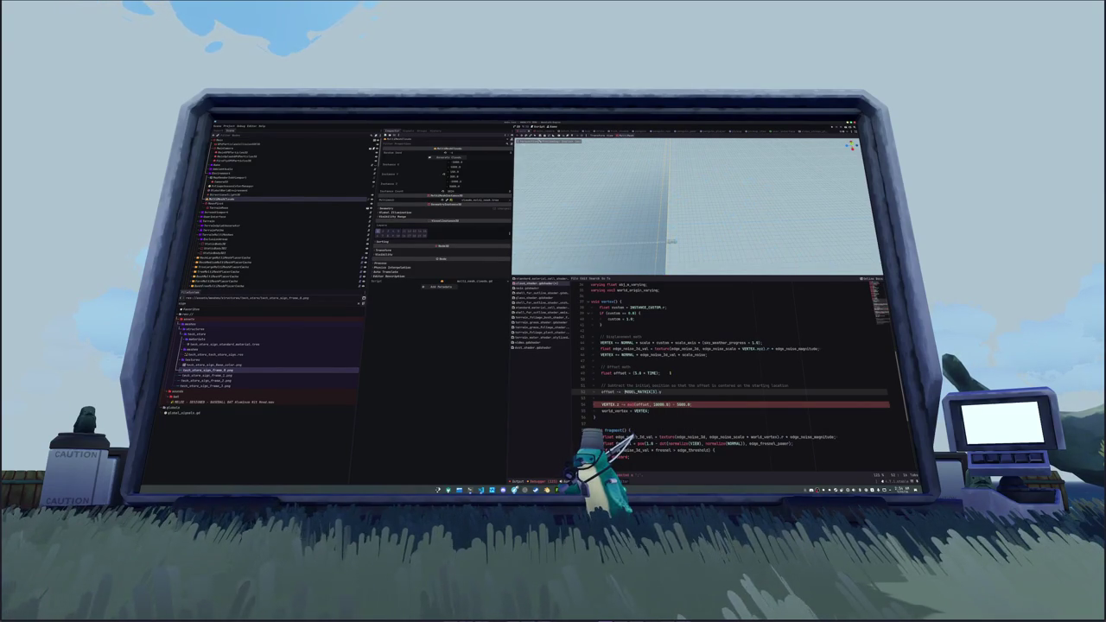
- Reword the offset comment to 'Accumulate an offset over time'
{"action": "left_click", "coordinate": [602, 398]}
{"action": "left_click", "coordinate": [657, 391]}
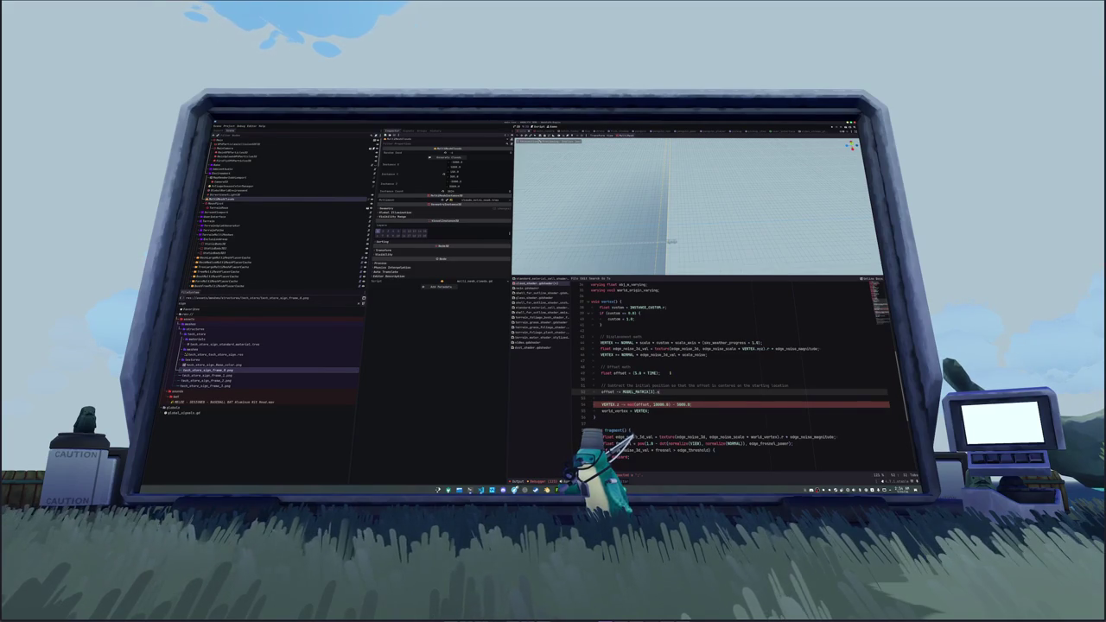
{"action": "key", "text": "Up"}
{"action": "key", "text": "Up"}
{"action": "key", "text": "Up"}
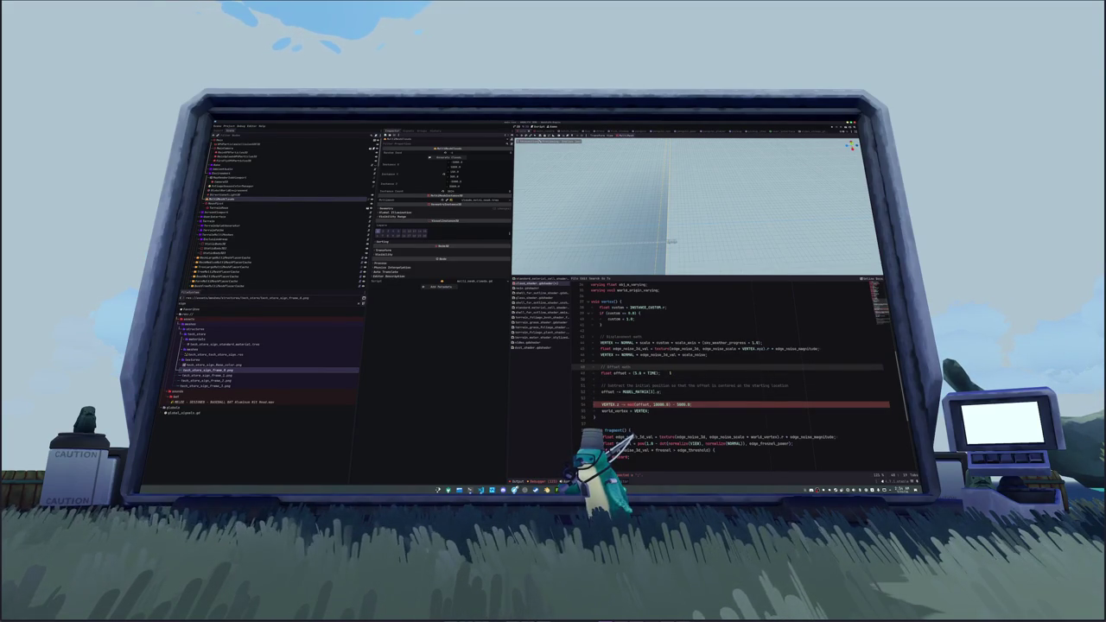
{"action": "key", "text": "ctrl+shift+Right"}
{"action": "key", "text": "ctrl+shift+Right"}
{"action": "type", "text": "multiply offset"}
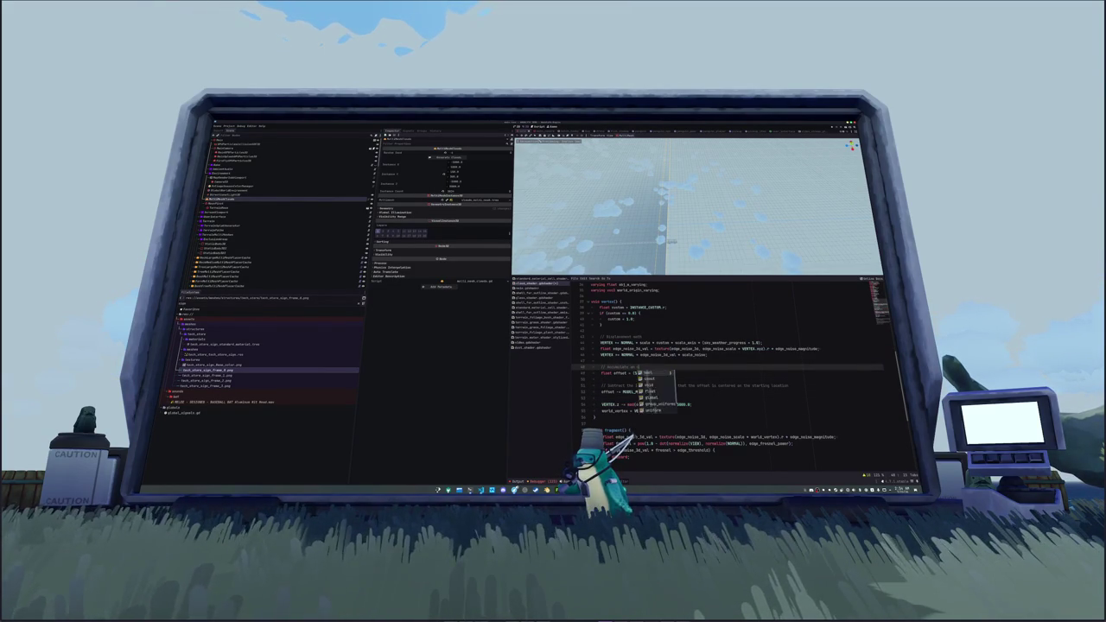
{"action": "type", "text": " over time"}
- Open a blank line above the VERTEX.z mod line
{"action": "key", "text": "Down"}
{"action": "key", "text": "Down"}
{"action": "key", "text": "Down"}
{"action": "key", "text": "Down"}
{"action": "key", "text": "Down"}
{"action": "key", "text": "End"}
{"action": "key", "text": "Return"}
{"action": "key", "text": "Up"}
{"action": "key", "text": "Up"}
{"action": "key", "text": "Return"}
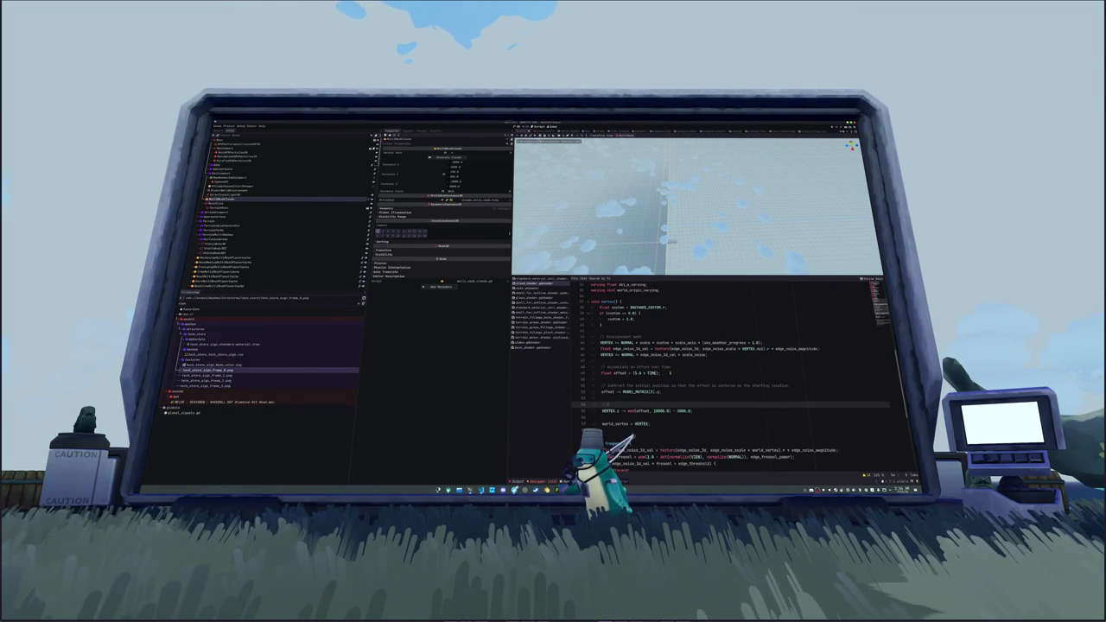
- Add a 'Wrap the offset back to 0 so it restarts' comment and offset = mod(offset, 10000.0);
{"action": "type", "text": "Wrap the o"}
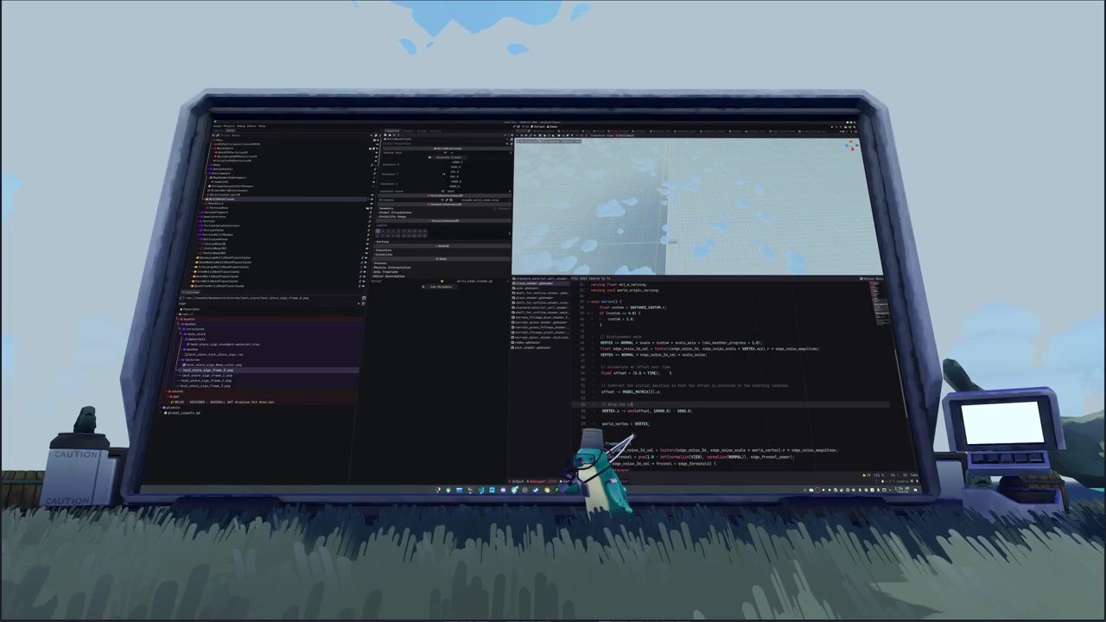
{"action": "type", "text": "ffset but"}
{"action": "type", "text": "k to "}
{"action": "type", "text": "0"}
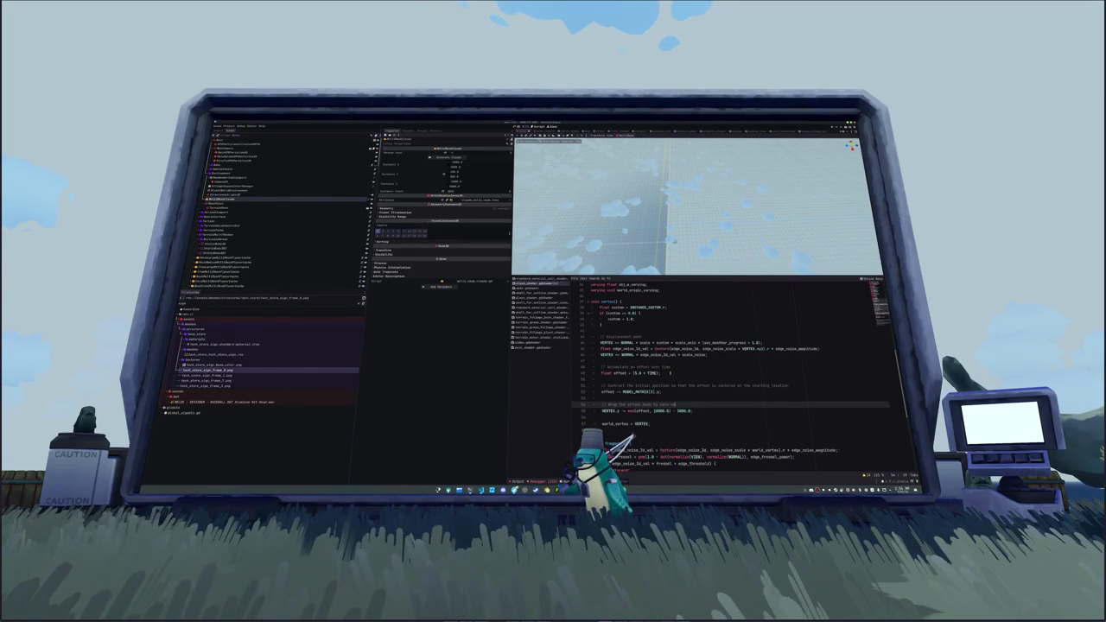
{"action": "type", "text": "so it restarts"}
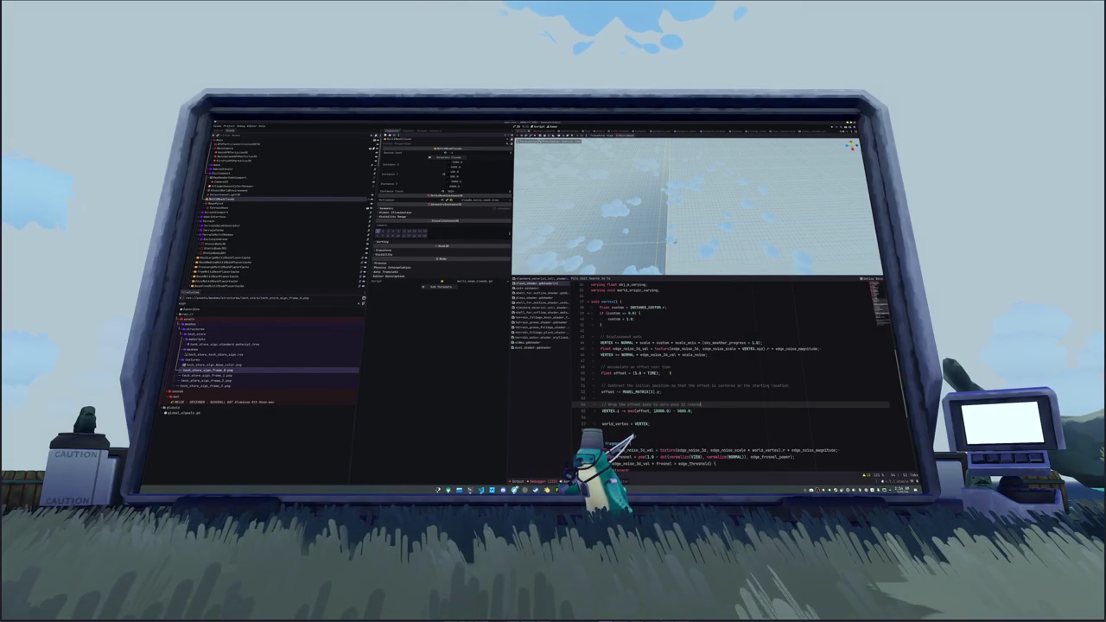
{"action": "type", "text": " 100.0"}
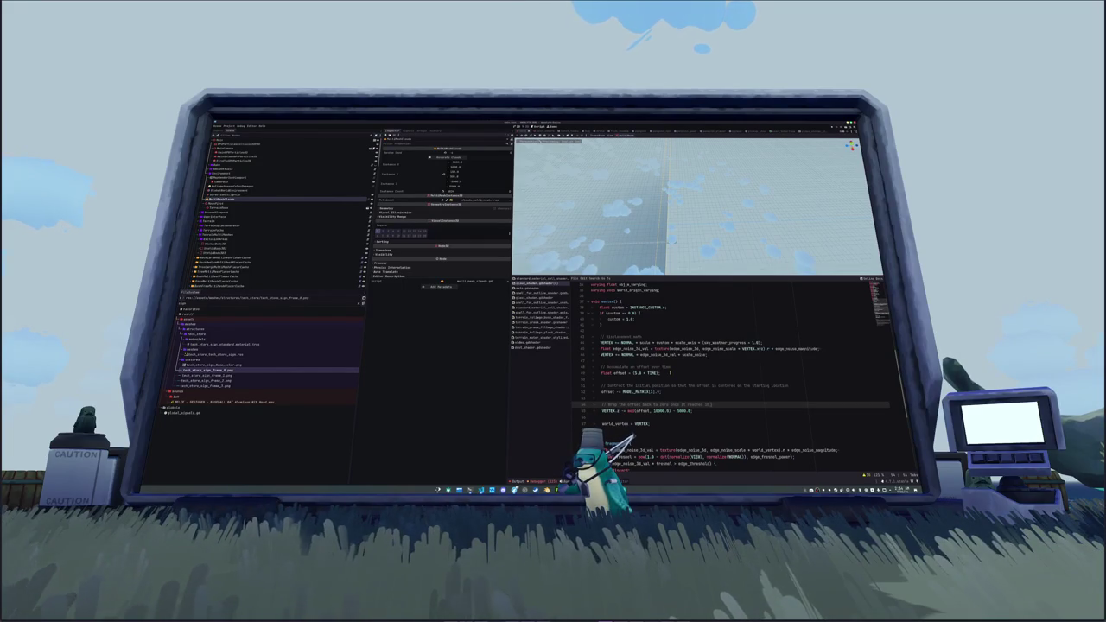
{"action": "left_click", "coordinate": [691, 410]}
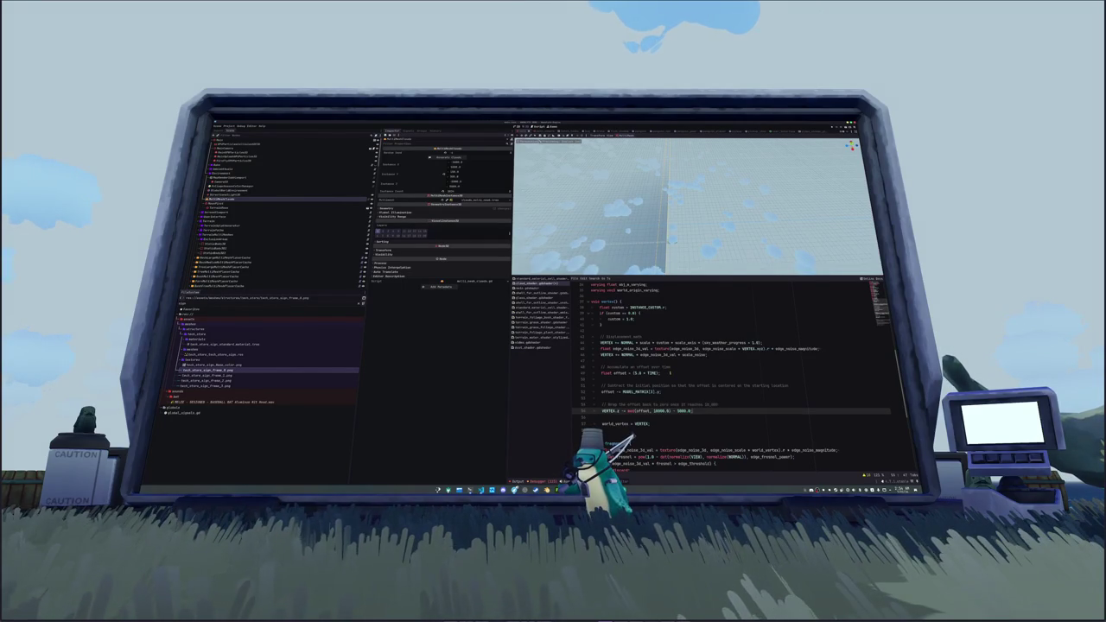
{"action": "key", "text": "Return"}
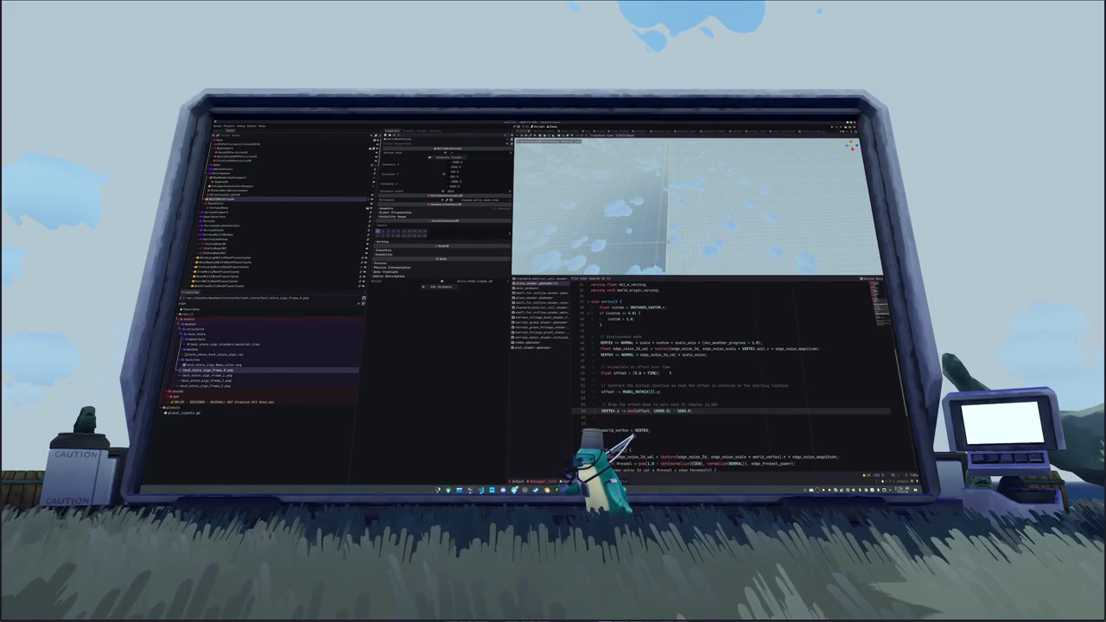
{"action": "key", "text": "Return"}
{"action": "type", "text": "v"}
{"action": "type", "text": "ffset = mod("}
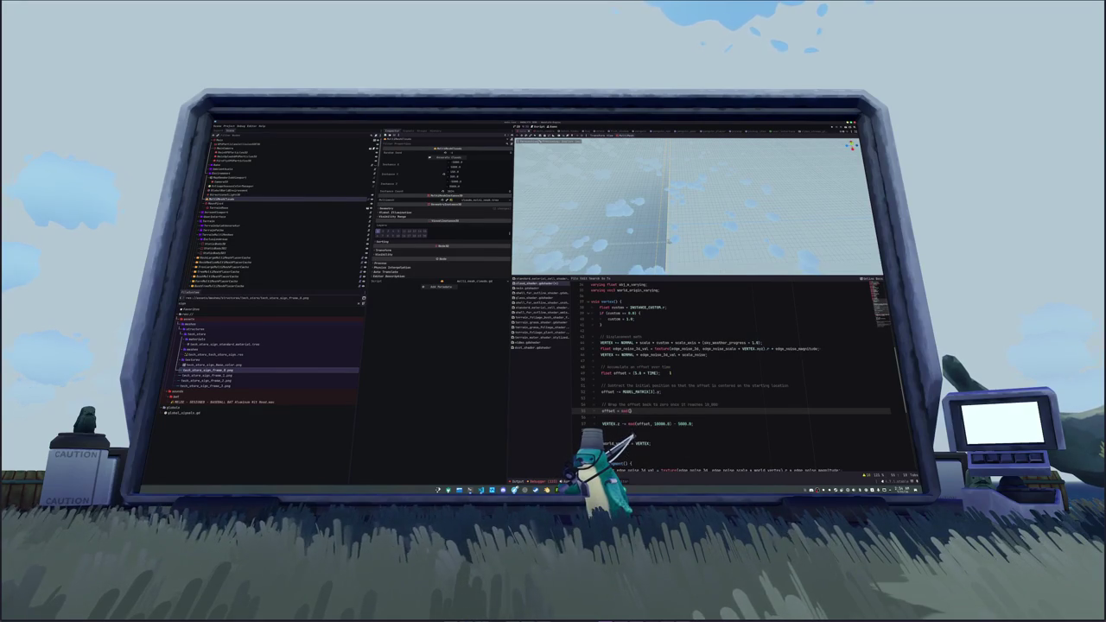
{"action": "type", "text": "offset, 10000.0"}
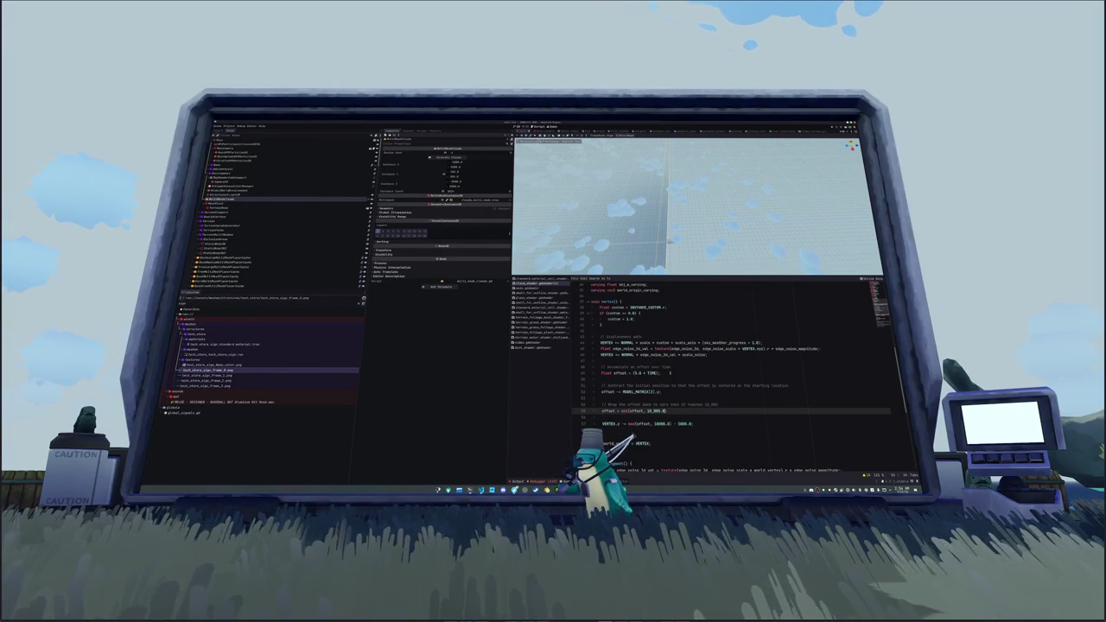
{"action": "type", "text": ");"}
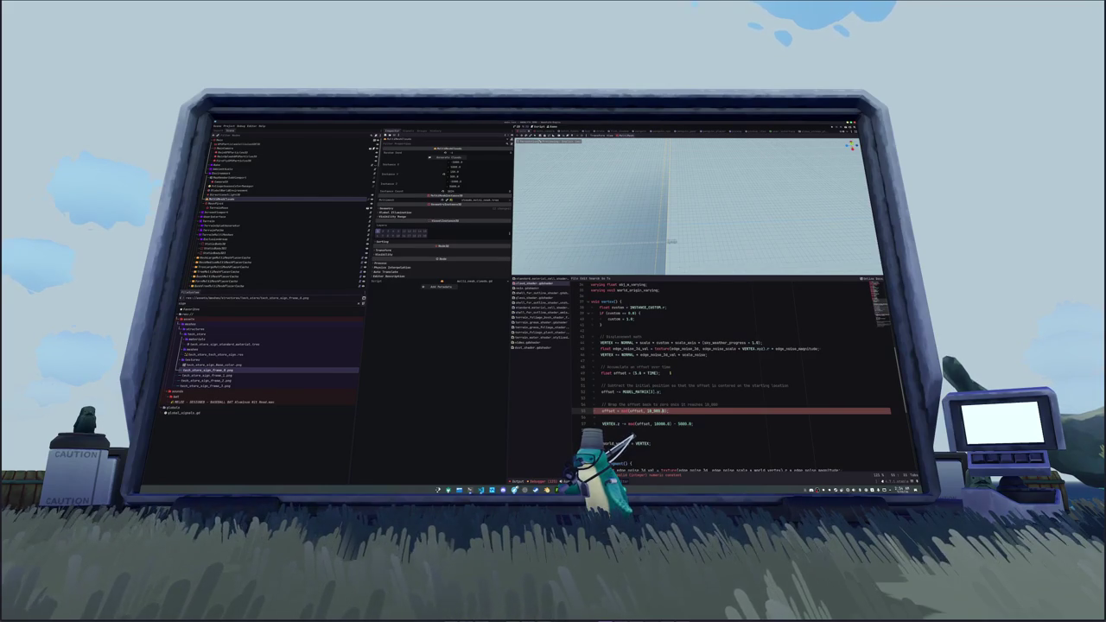
{"action": "key", "text": "BackSpace"}
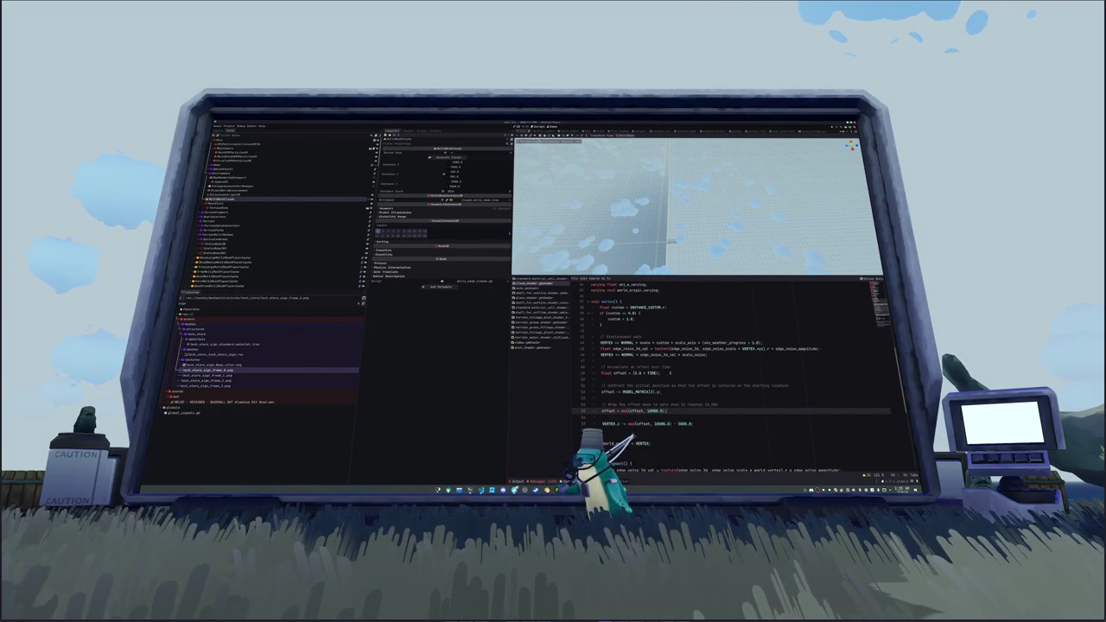
{"action": "key", "text": "Return"}
{"action": "key", "text": "Return"}
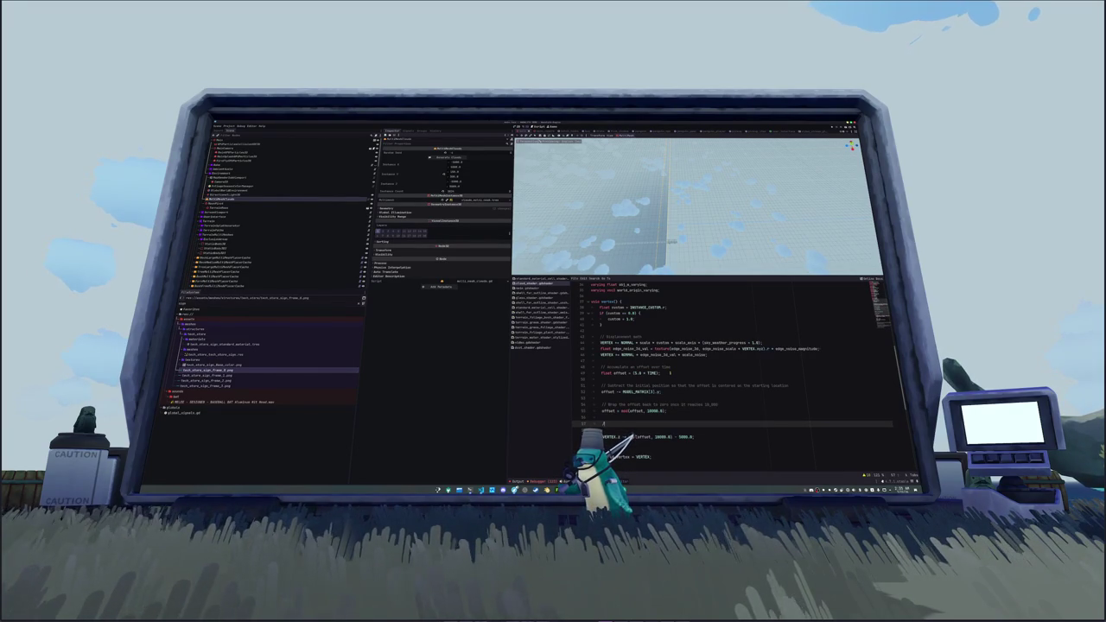
- Add an 'Add the offset to the cloud' comment with a VERTEX -= offset line
{"action": "type", "text": "// W"}
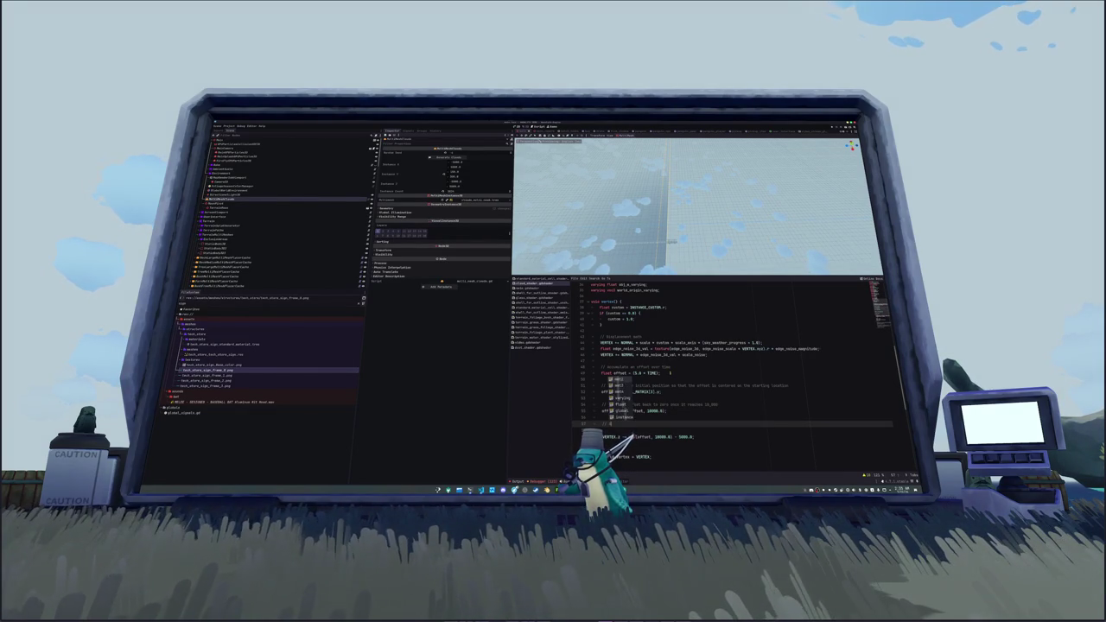
{"action": "type", "text": "d the"}
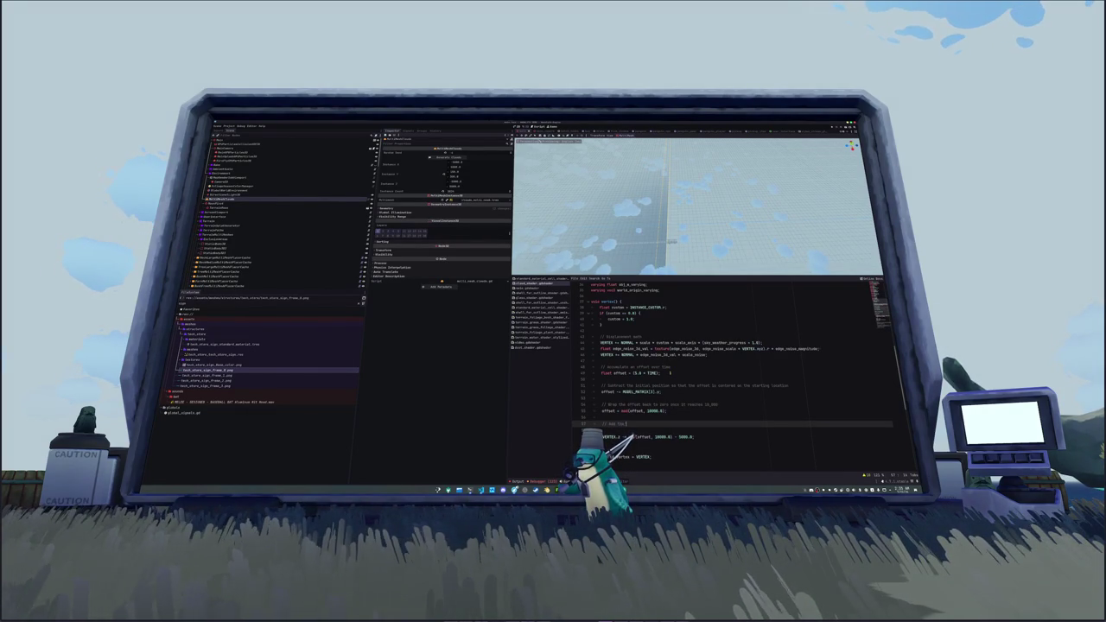
{"action": "type", "text": " sinset "}
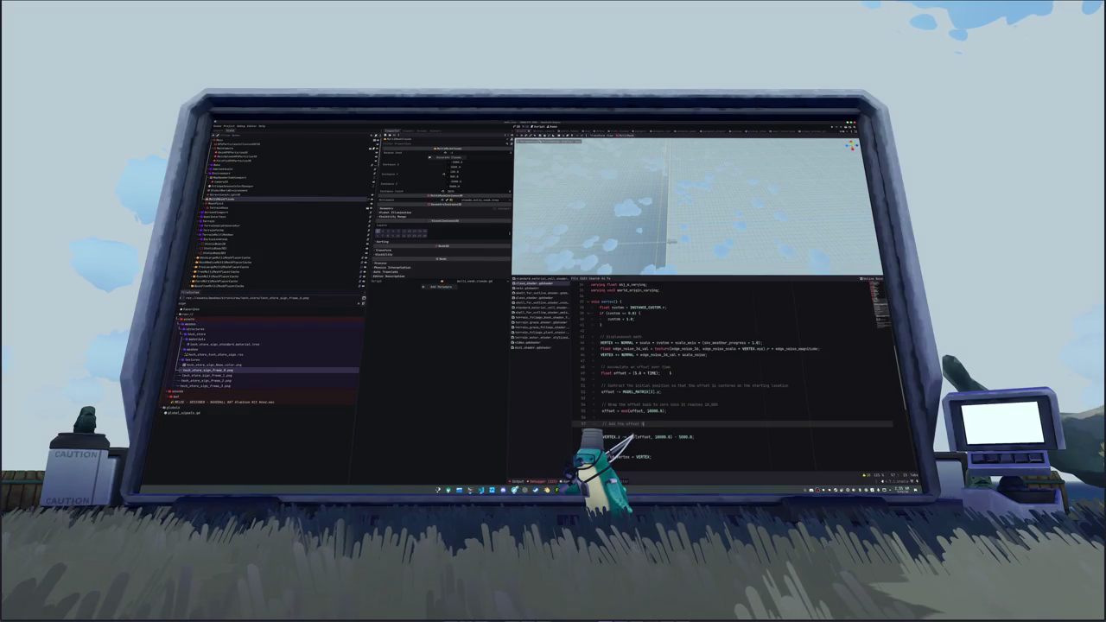
{"action": "type", "text": "to the cloud"}
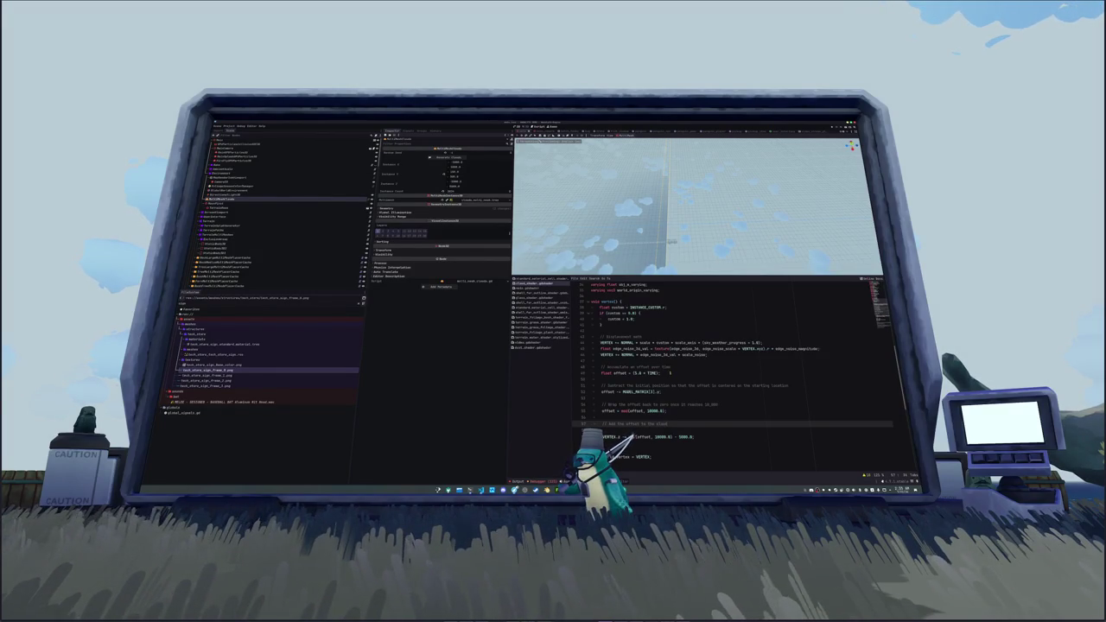
{"action": "left_click", "coordinate": [696, 436]}
{"action": "key", "text": "Return"}
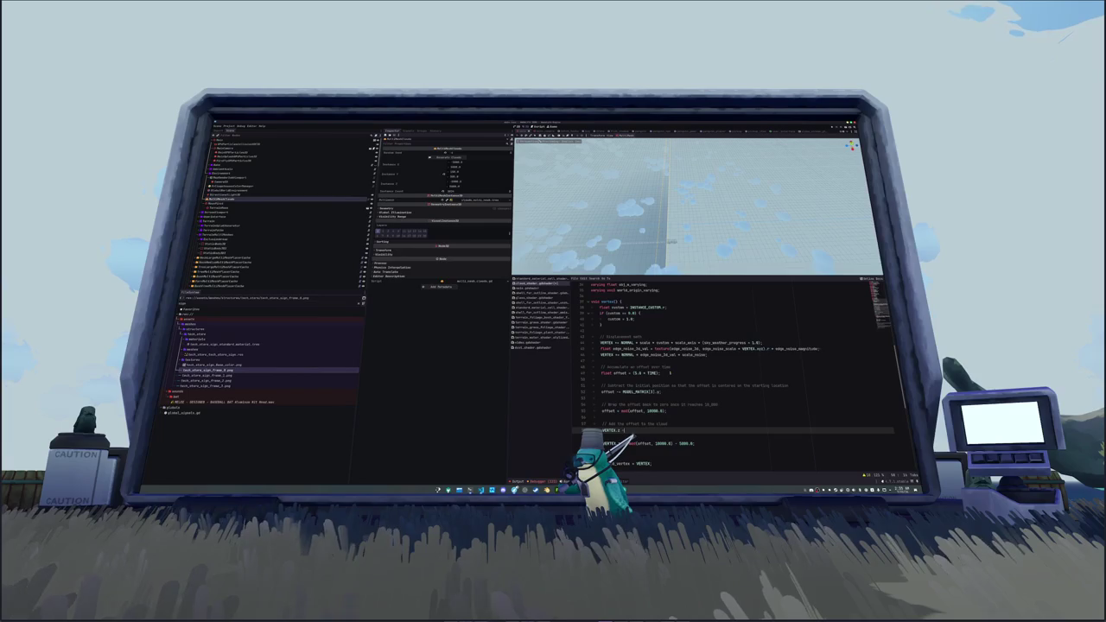
{"action": "type", "text": ".y -= offset"}
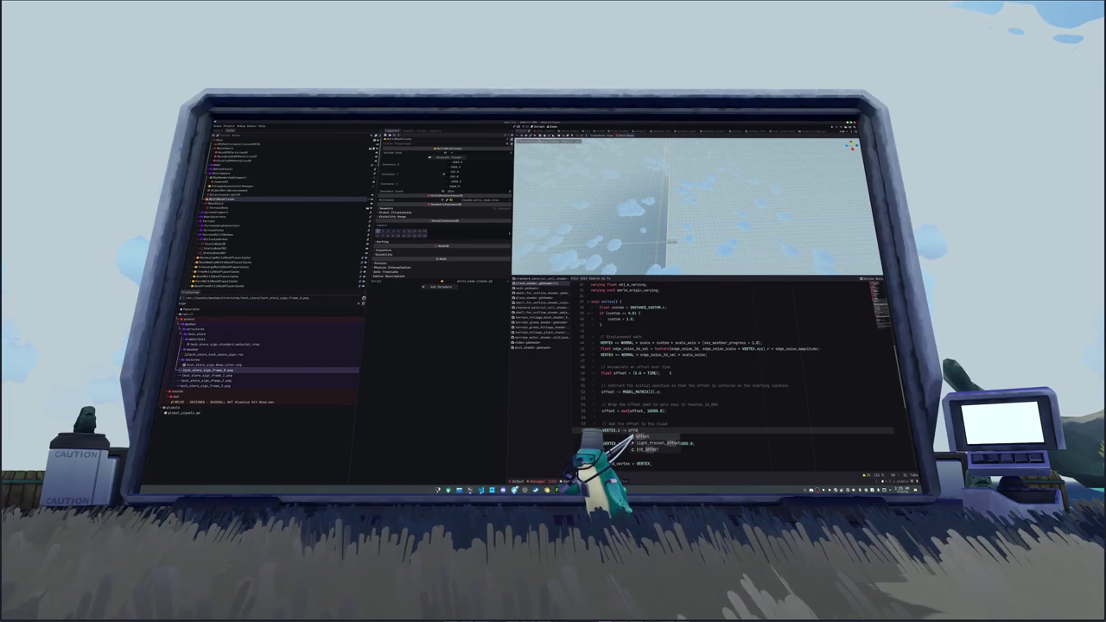
{"action": "type", "text": ";"}
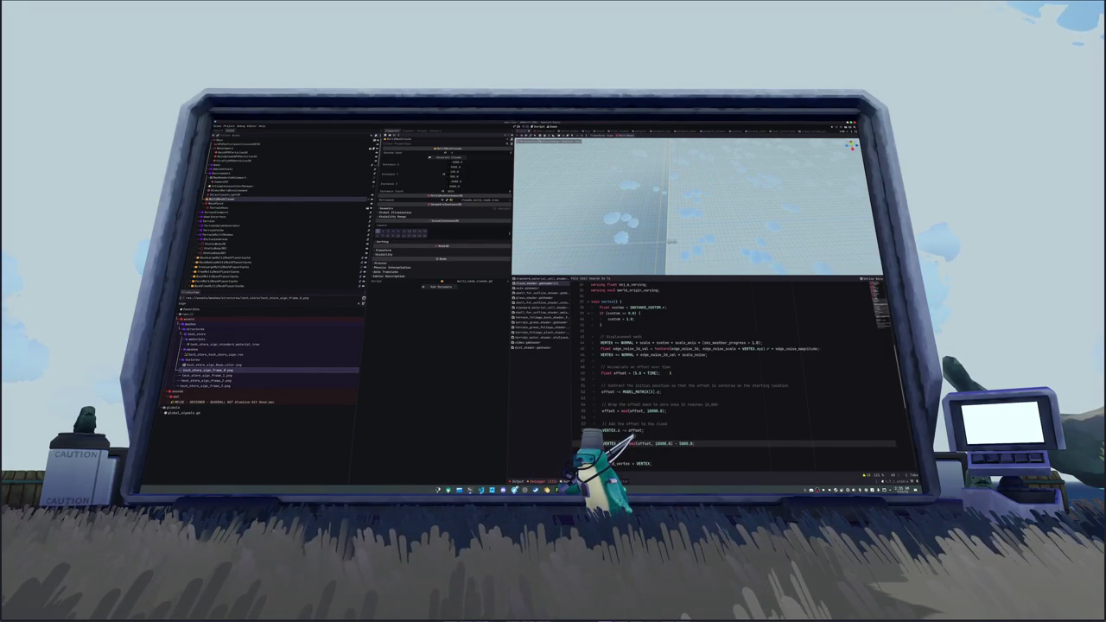
- Comment out the old mod() line and add a line shifting VERTEX.z by 5000.0
{"action": "key", "text": "Down"}
{"action": "key", "text": "ctrl+k"}
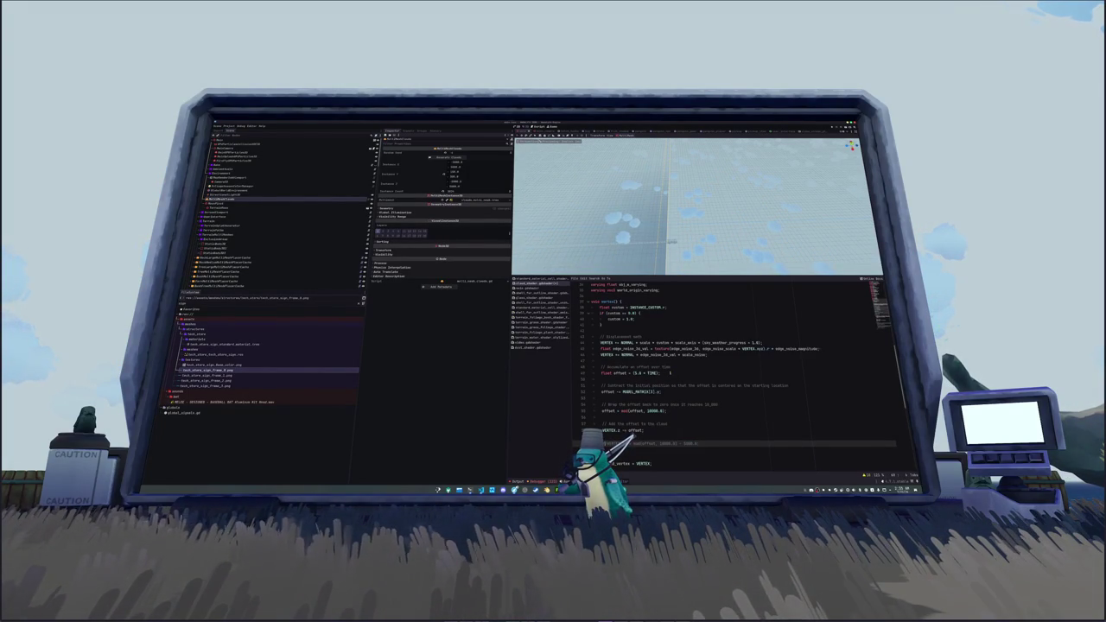
{"action": "left_click", "coordinate": [639, 432]}
{"action": "key", "text": "Return"}
{"action": "type", "text": "// Shift the offset to center it at 0"}
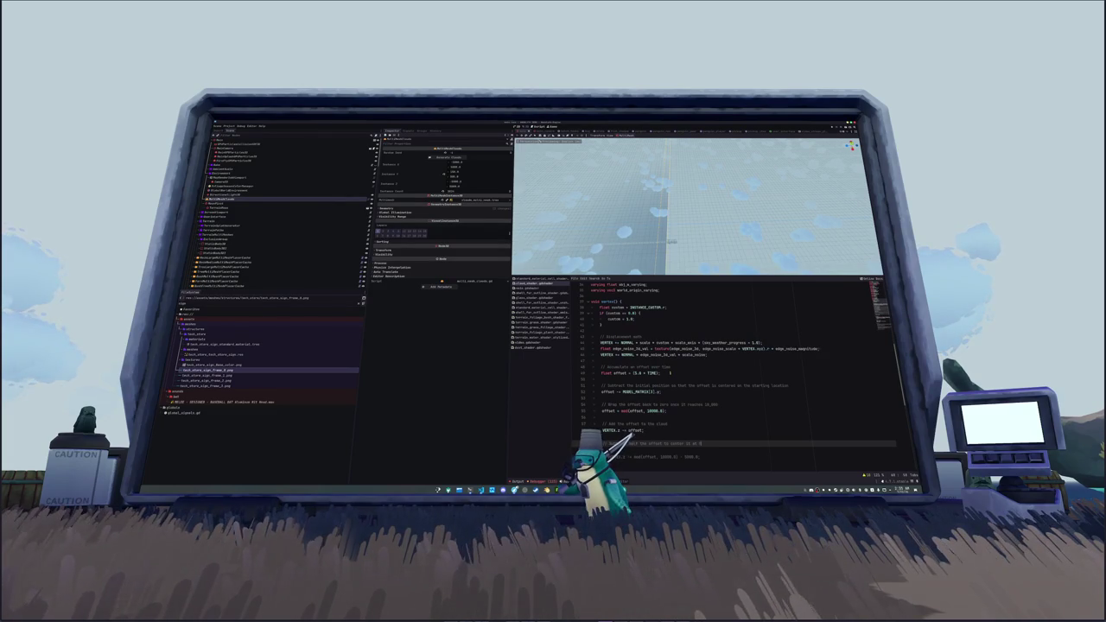
{"action": "key", "text": "Return"}
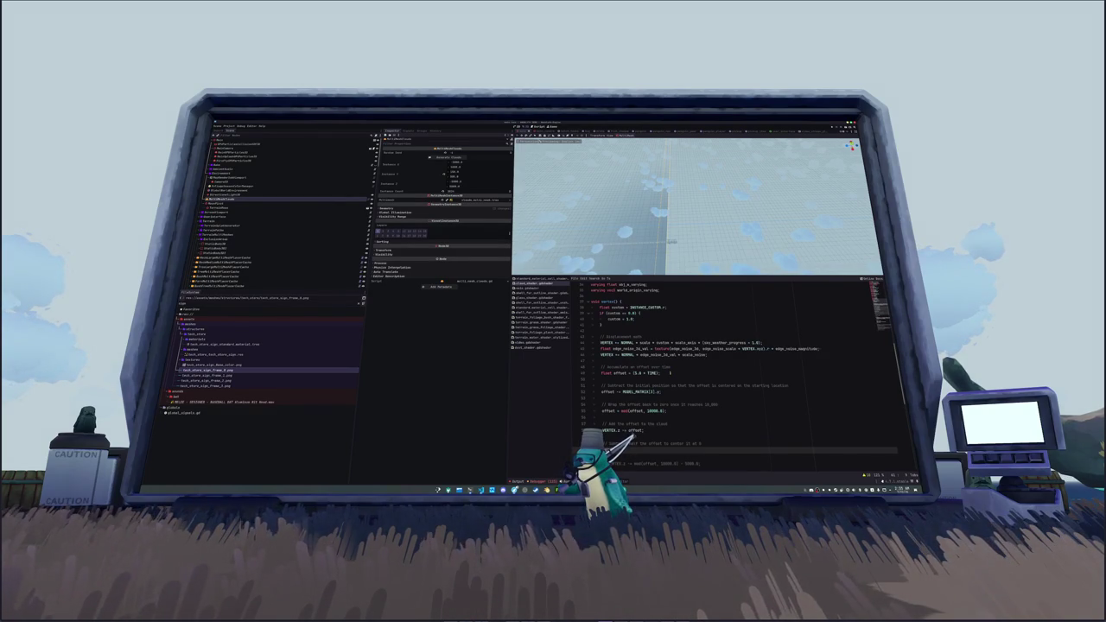
{"action": "key", "text": "ctrl+space"}
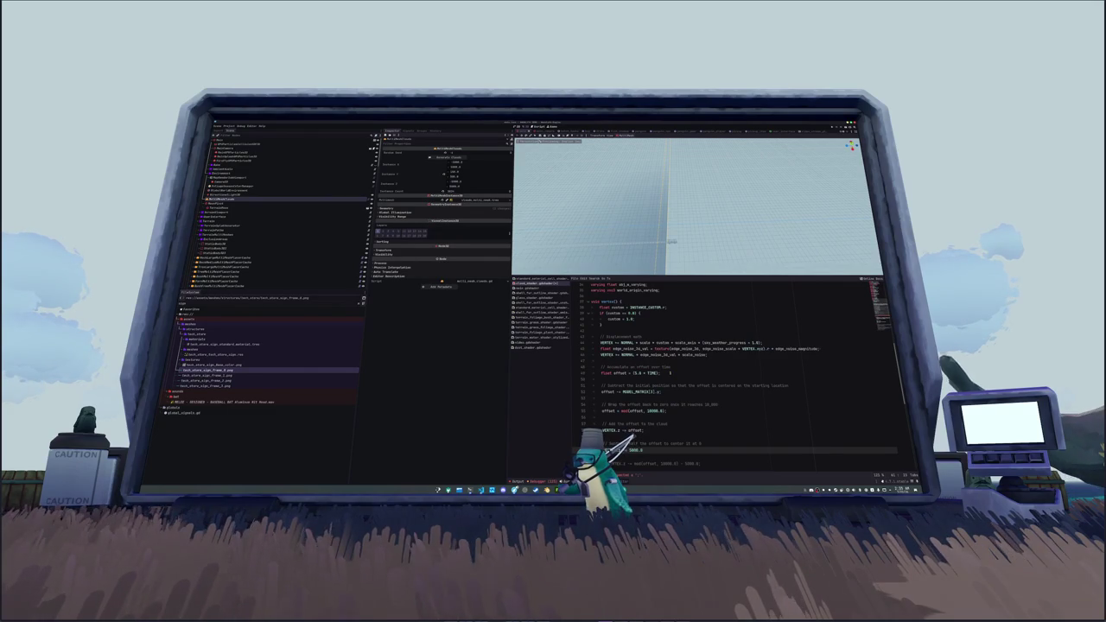
{"action": "type", "text": ";"}
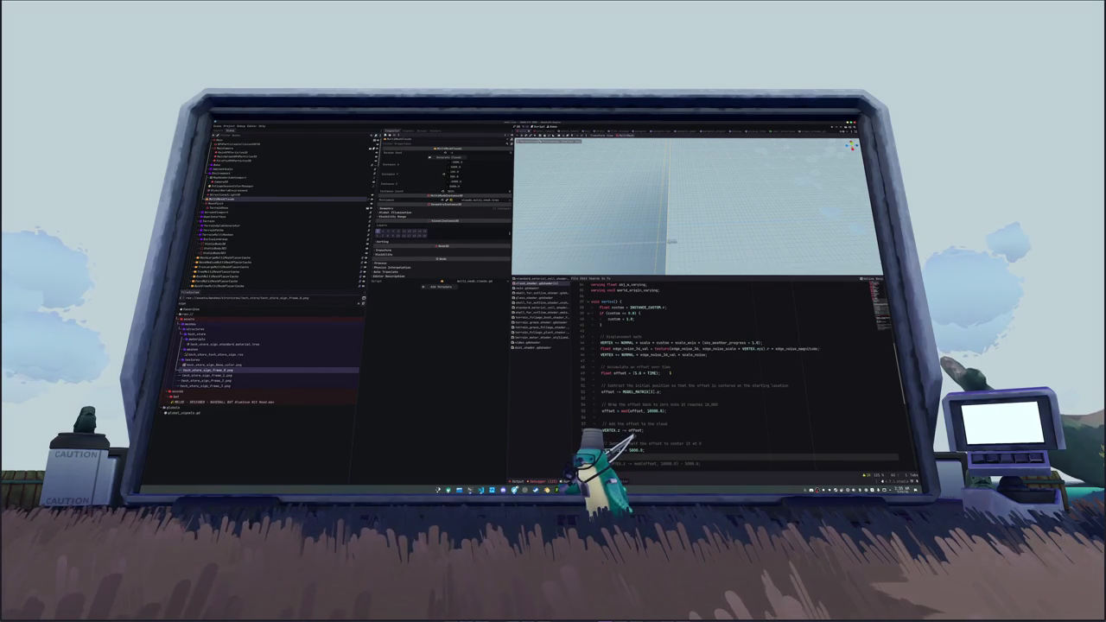
{"action": "scroll", "coordinate": [671, 372], "scroll_direction": "down", "scroll_amount": 4}
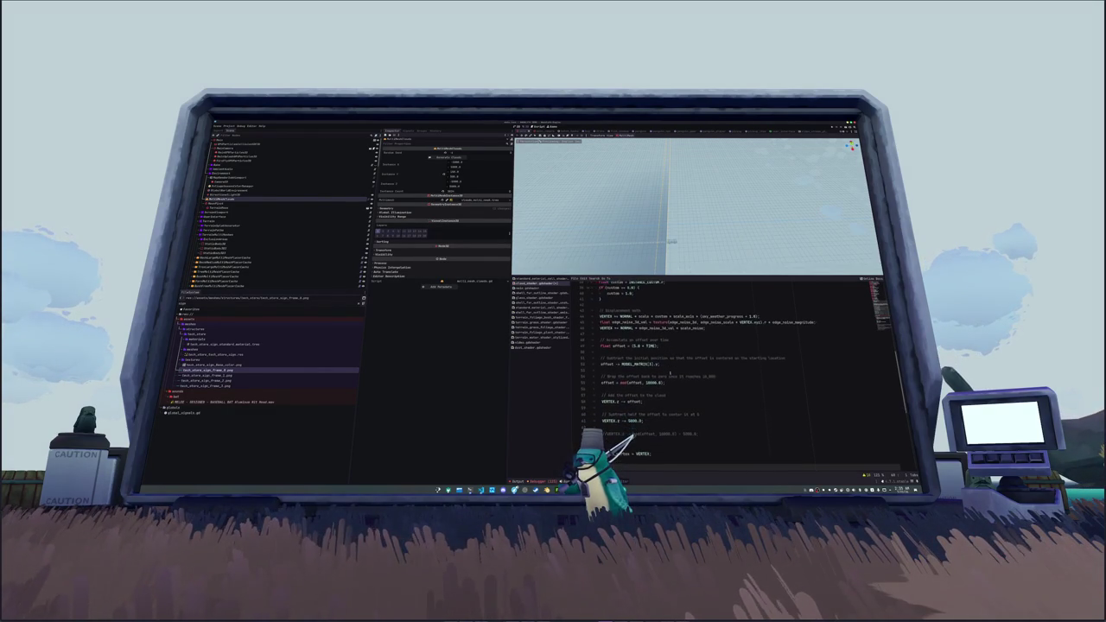
{"action": "key", "text": "Up"}
{"action": "key", "text": "Up"}
{"action": "key", "text": "Up"}
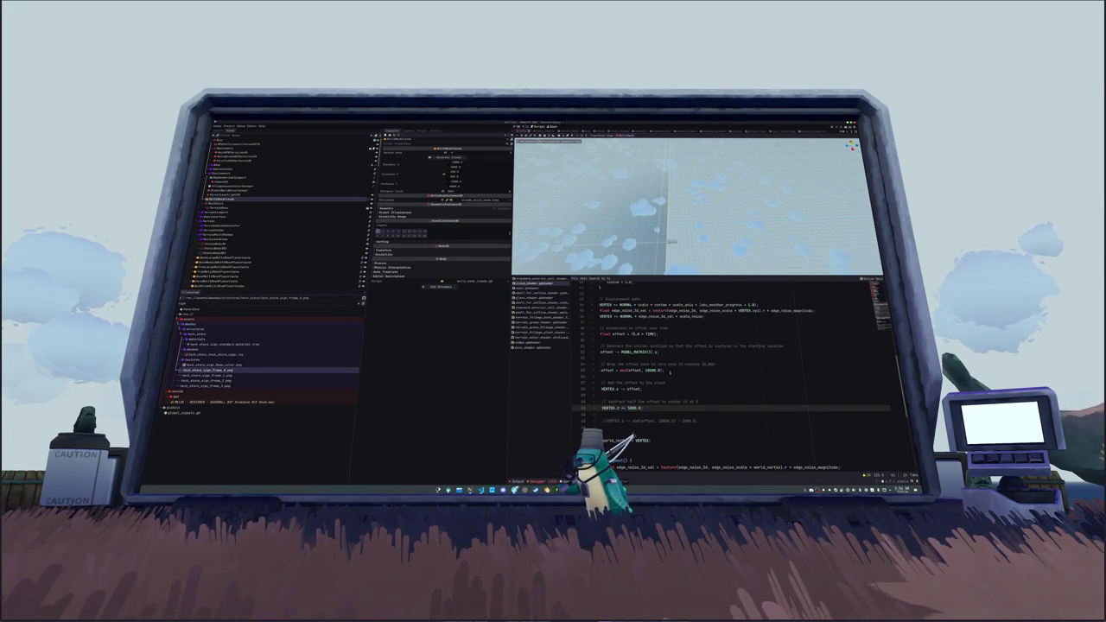
{"action": "left_click", "coordinate": [603, 414]}
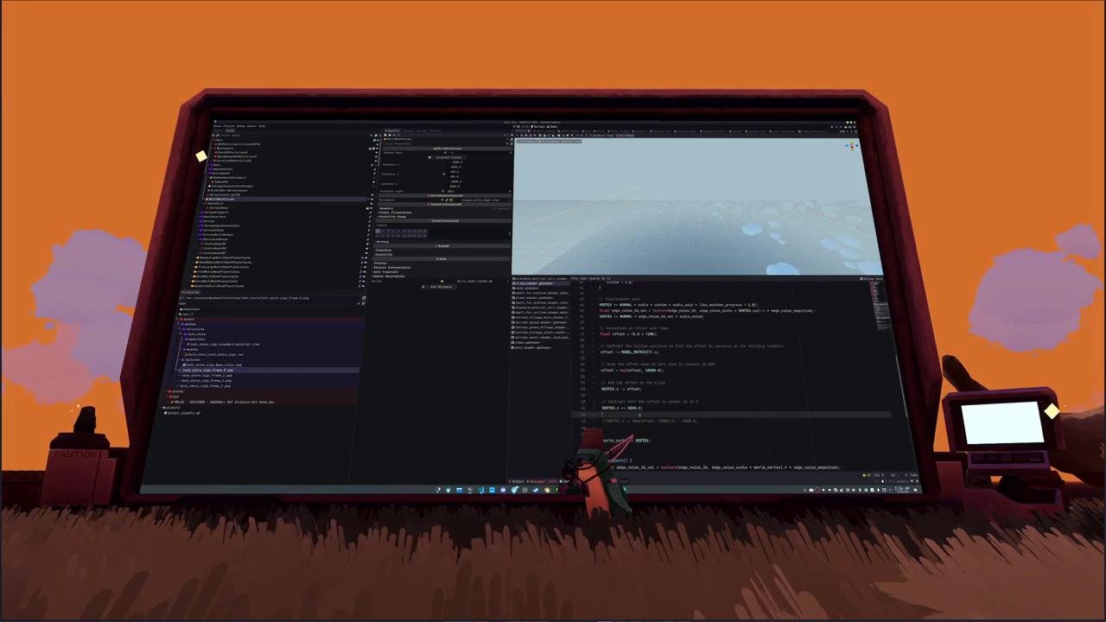
- Delete the old commented mod() line and start a new 'Add a' comment
{"action": "triple_click", "coordinate": [640, 419]}
{"action": "key", "text": "BackSpace"}
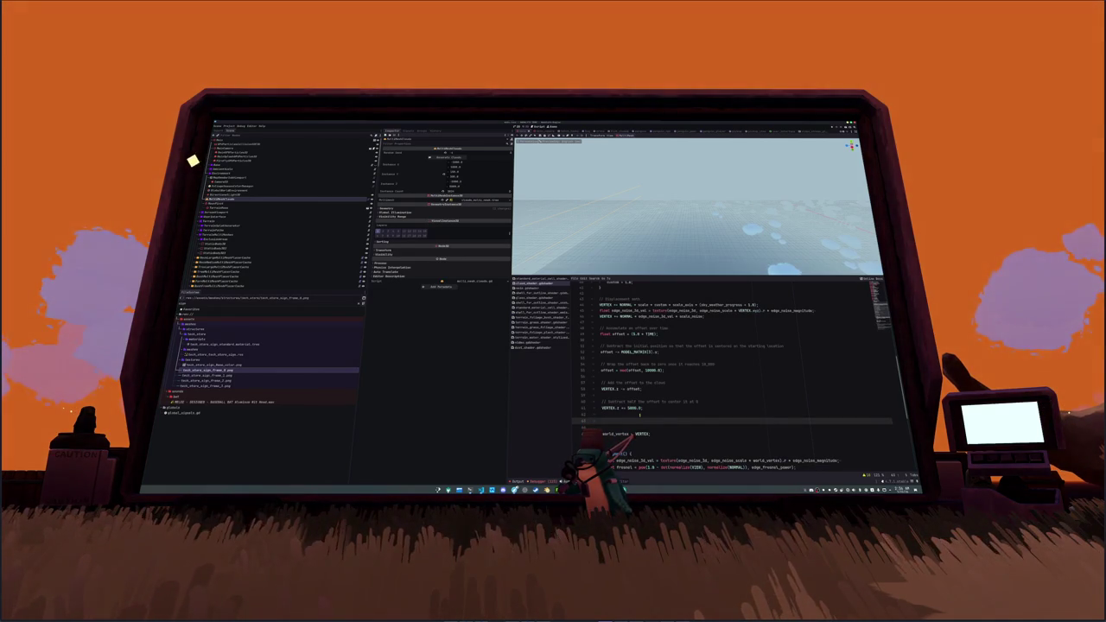
{"action": "type", "text": "Add "}
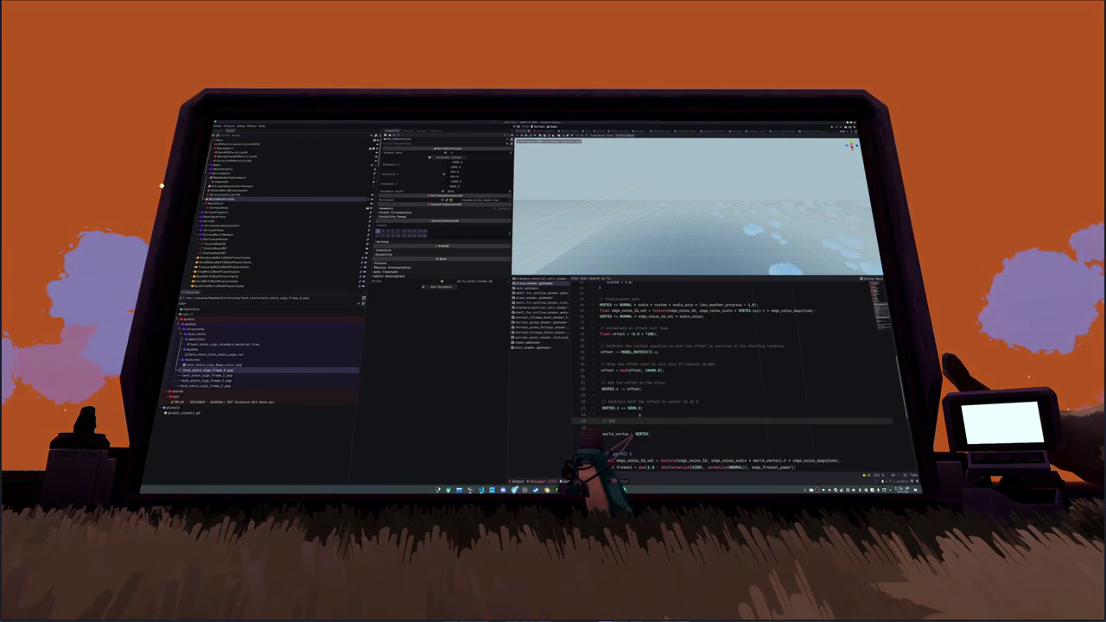
{"action": "type", "text": "al position back"}
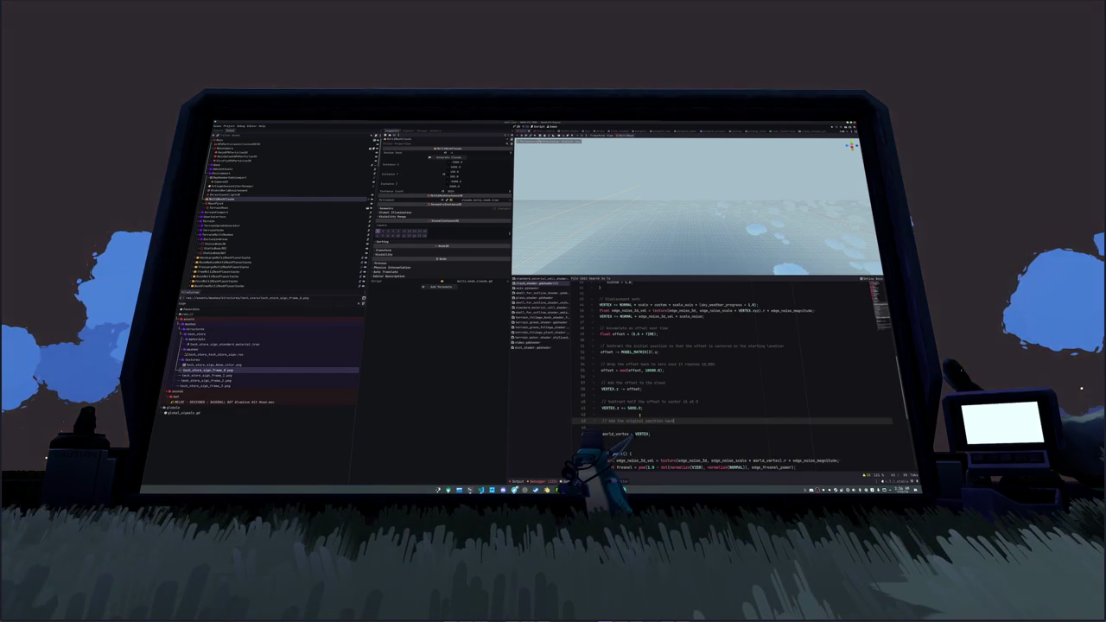
- Add the line VERTEX.z += MODEL_MATRIX[3].z; to restore the original position
{"action": "key", "text": "Return"}
{"action": "type", "text": "VER"}
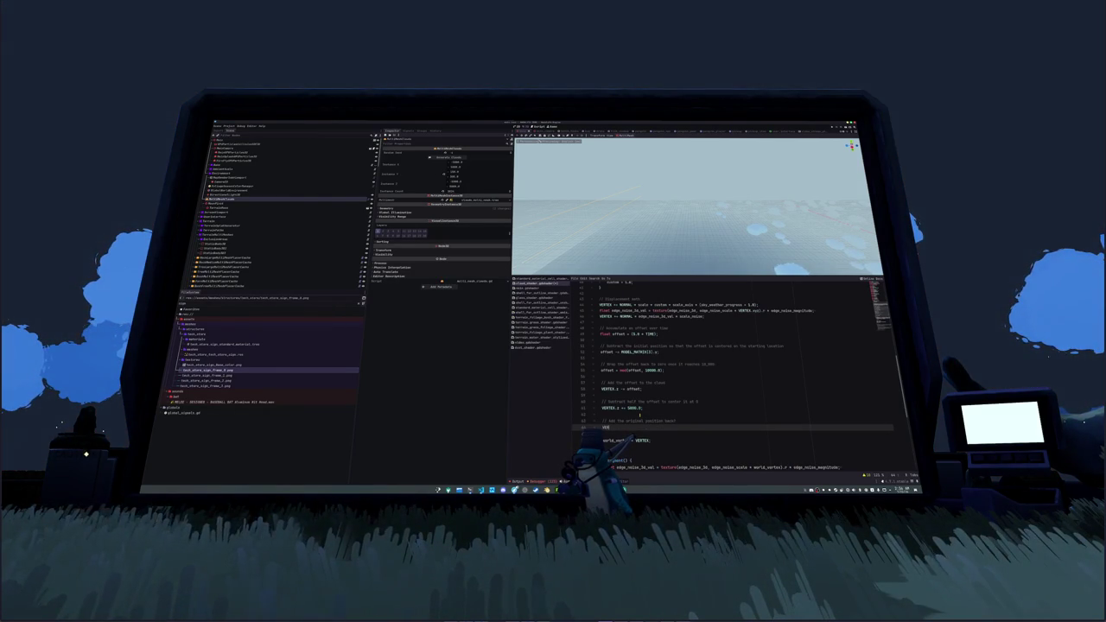
{"action": "type", "text": "TEX.z += MODEL"}
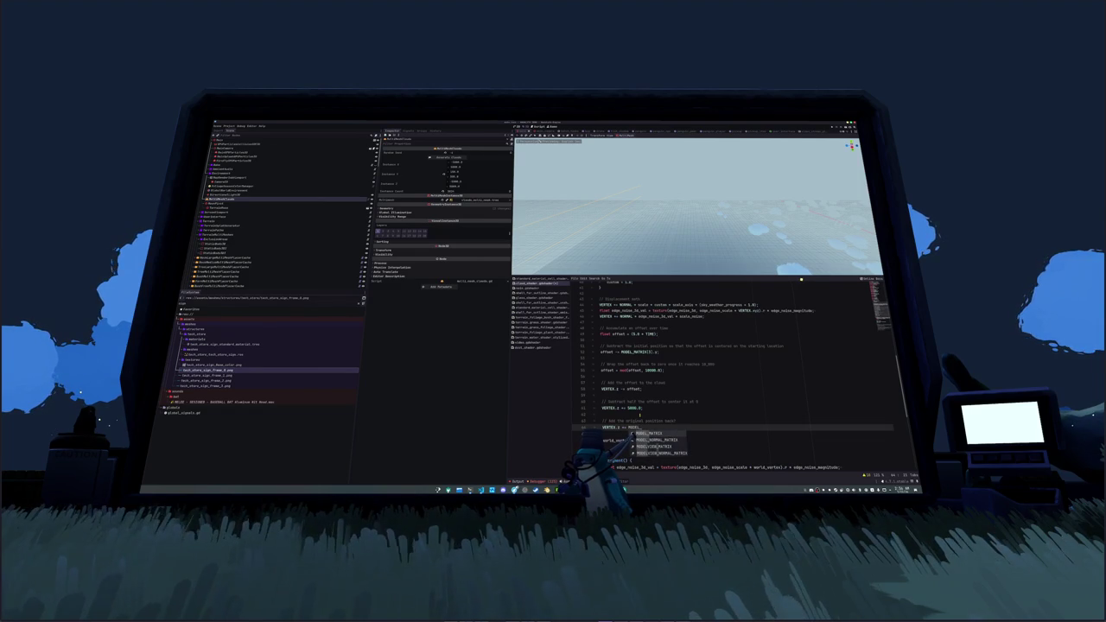
{"action": "key", "text": "Return"}
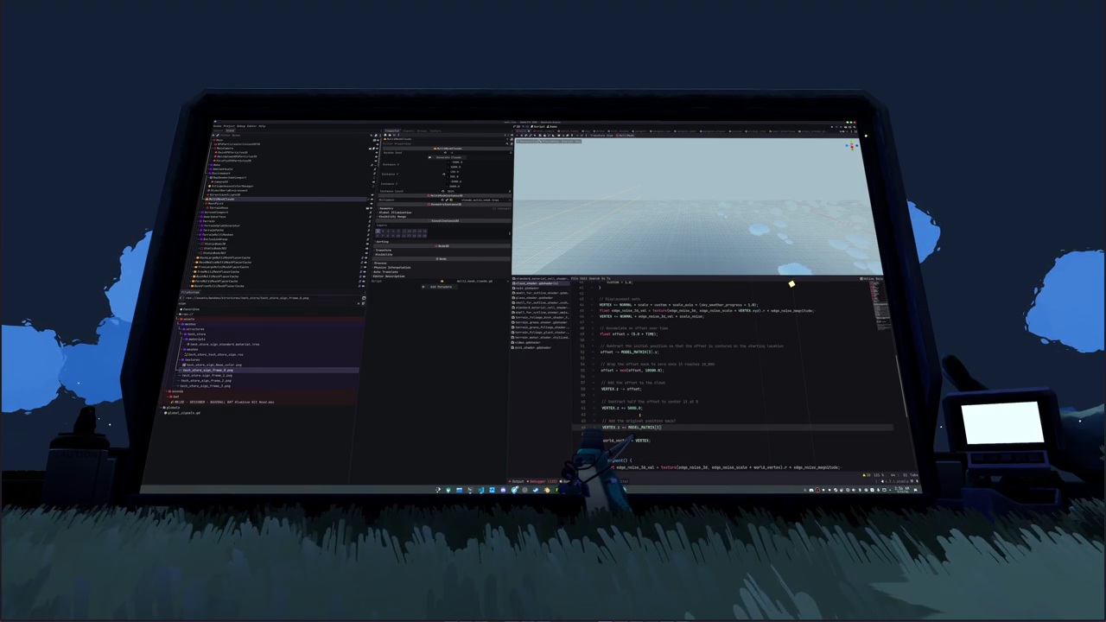
{"action": "type", "text": "[3].z;"}
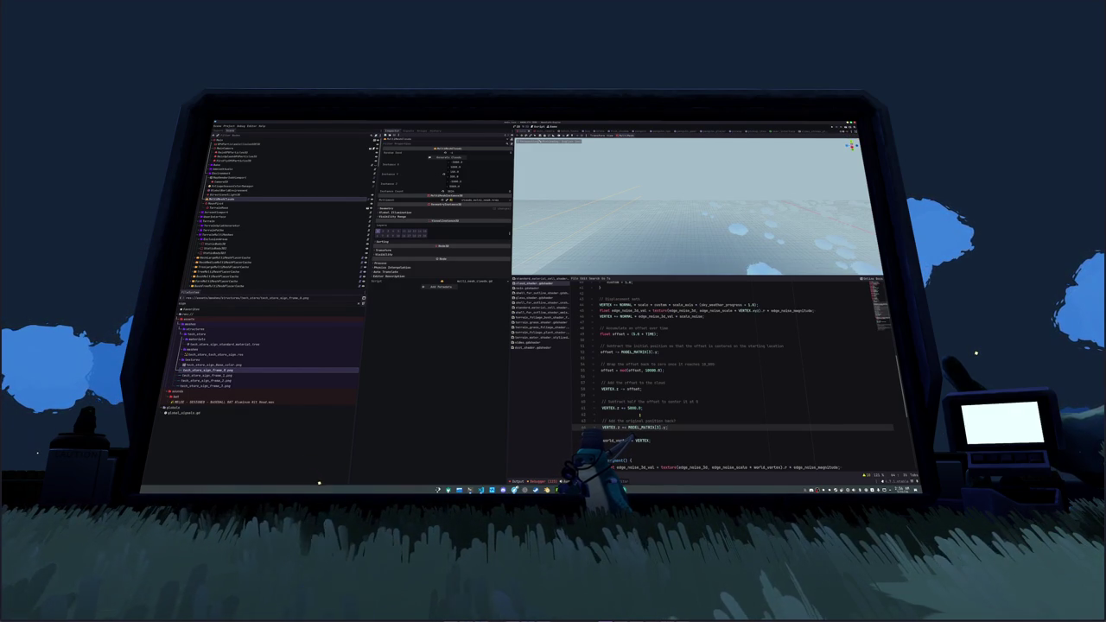
- Zoom out to see clouds around the floating island and open the application launcher
{"action": "key", "text": "Up"}
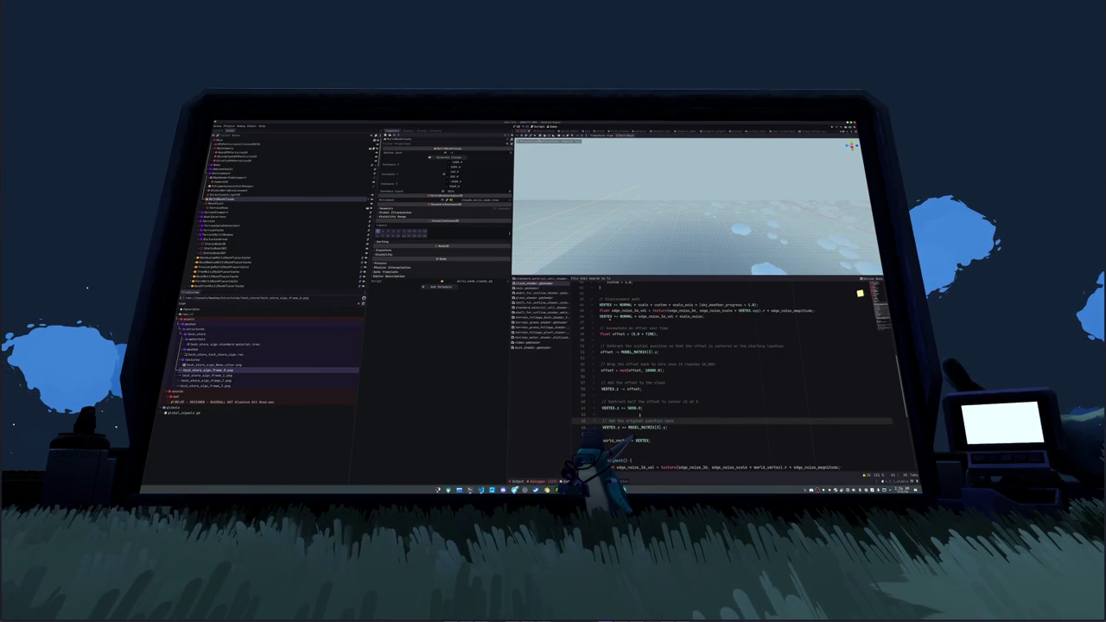
{"action": "scroll", "coordinate": [835, 265], "scroll_direction": "down", "scroll_amount": 5}
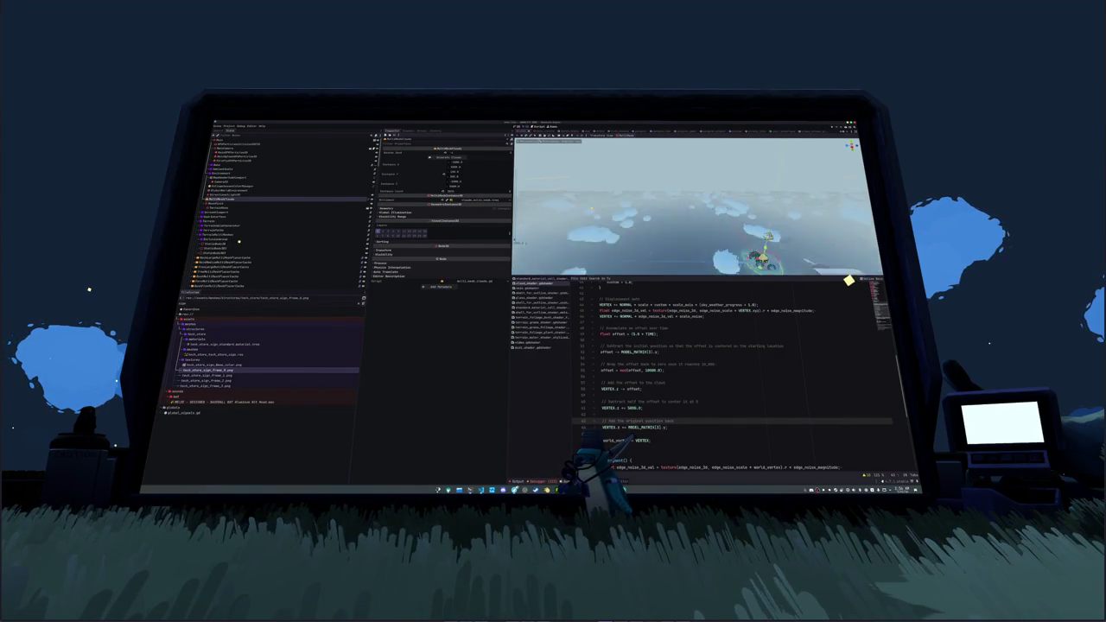
{"action": "key", "text": "super"}
- Launch the note-drawing app and sketch a number line with end labels and an x mark
{"action": "type", "text": "note"}
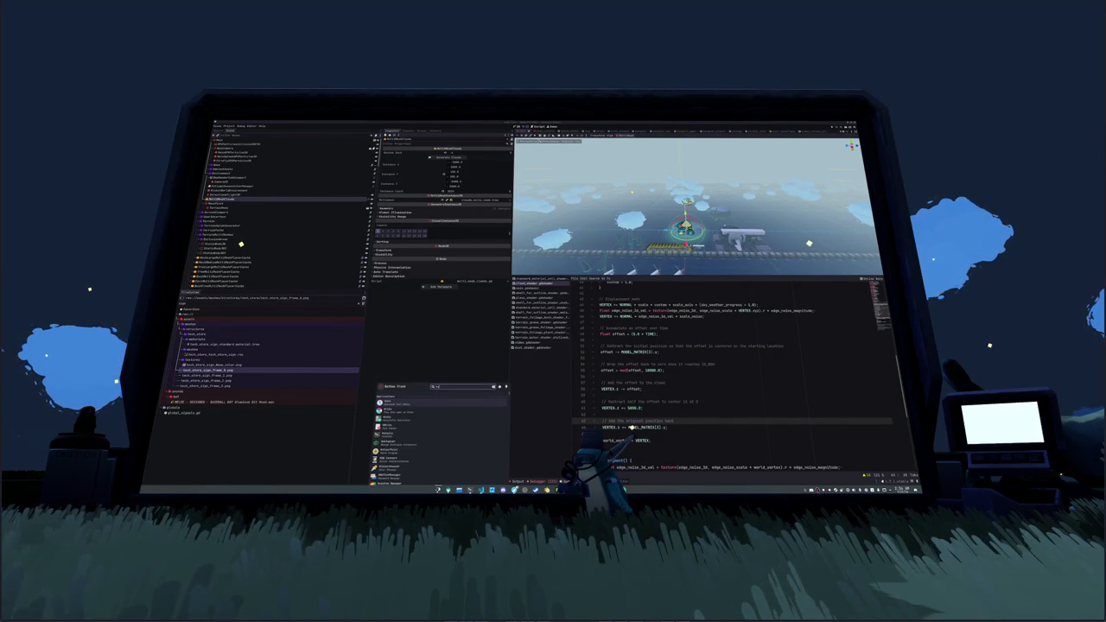
{"action": "key", "text": "Return"}
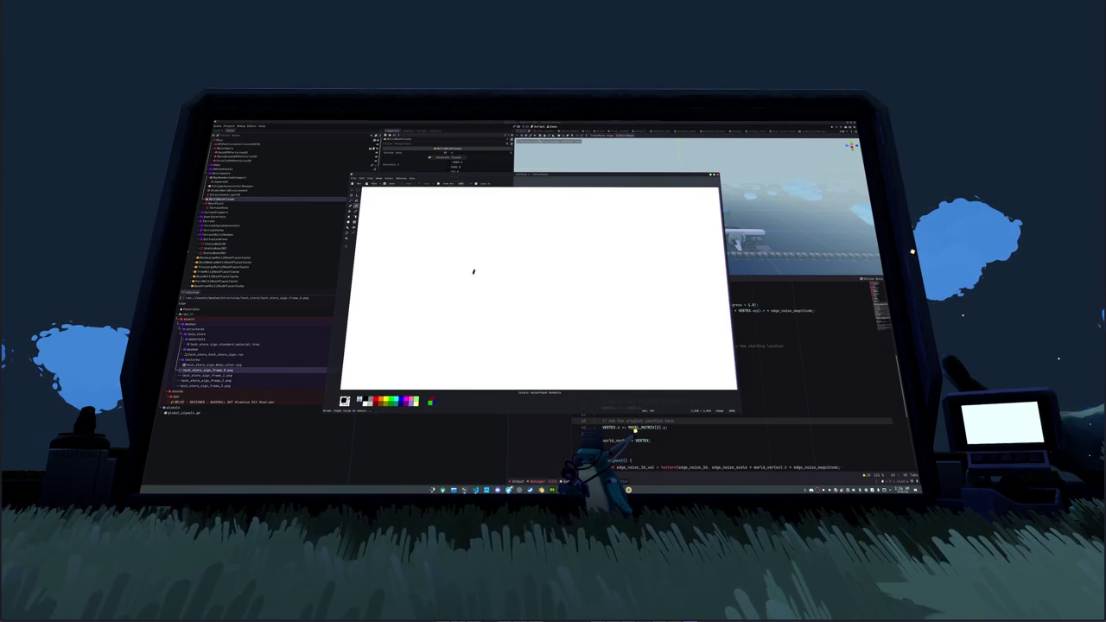
{"action": "left_click_drag", "start_coordinate": [472, 273], "coordinate": [686, 270]}
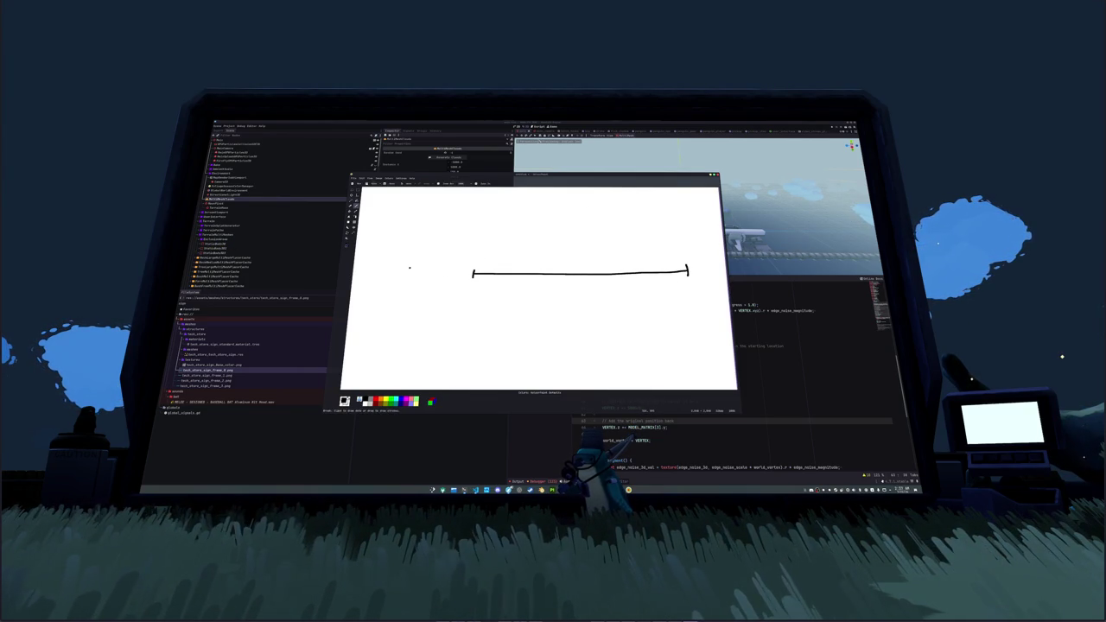
{"action": "left_click_drag", "start_coordinate": [454, 261], "coordinate": [453, 261]}
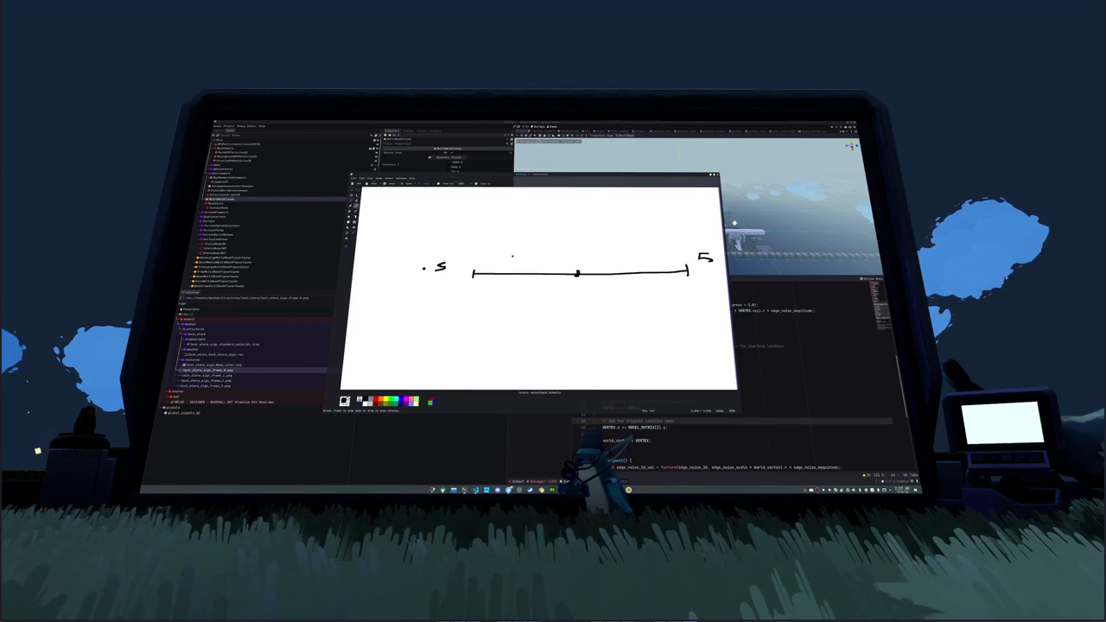
{"action": "mouse_move", "coordinate": [514, 254]}
{"action": "left_mouse_down"}
{"action": "mouse_move", "coordinate": [527, 253]}
{"action": "mouse_move", "coordinate": [519, 258]}
{"action": "left_mouse_up"}
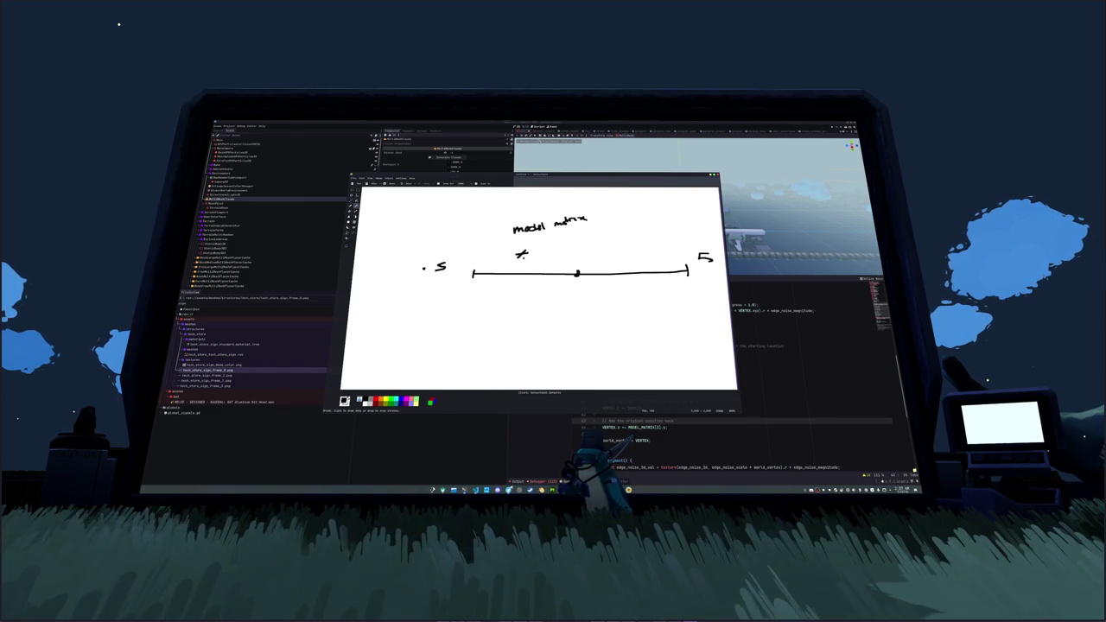
- Draw a shorter second line below and write 'q' to begin the equation
{"action": "left_click_drag", "start_coordinate": [519, 291], "coordinate": [688, 292]}
{"action": "key", "text": "ctrl+z"}
{"action": "key", "text": "ctrl+shift+z"}
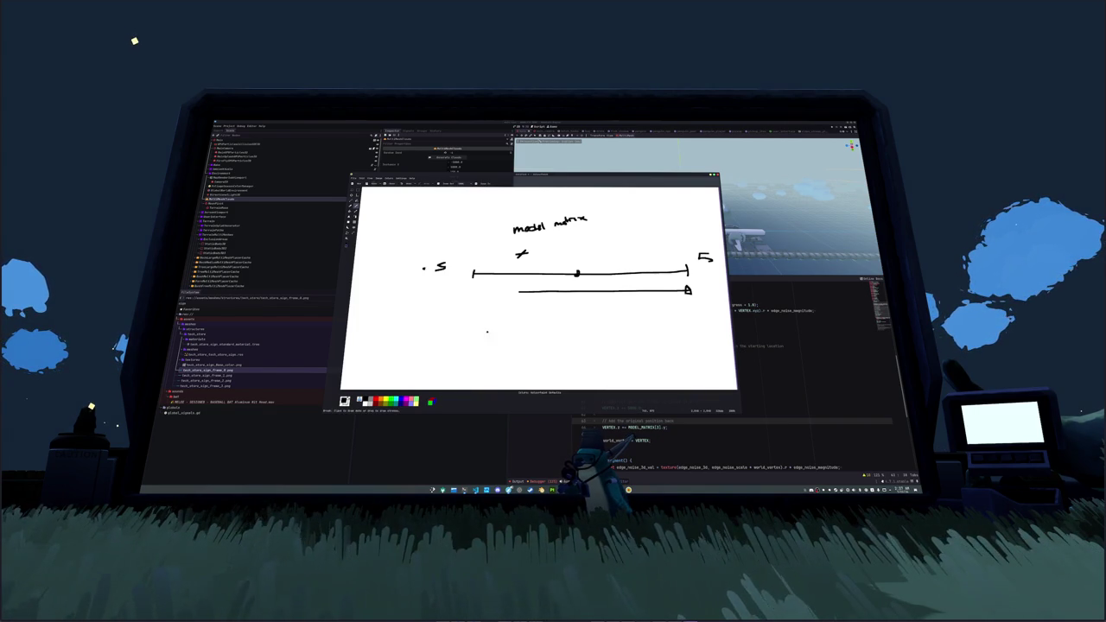
{"action": "left_click_drag", "start_coordinate": [490, 327], "coordinate": [479, 337]}
{"action": "key", "text": "ctrl+z"}
{"action": "left_click_drag", "start_coordinate": [485, 328], "coordinate": [475, 343]}
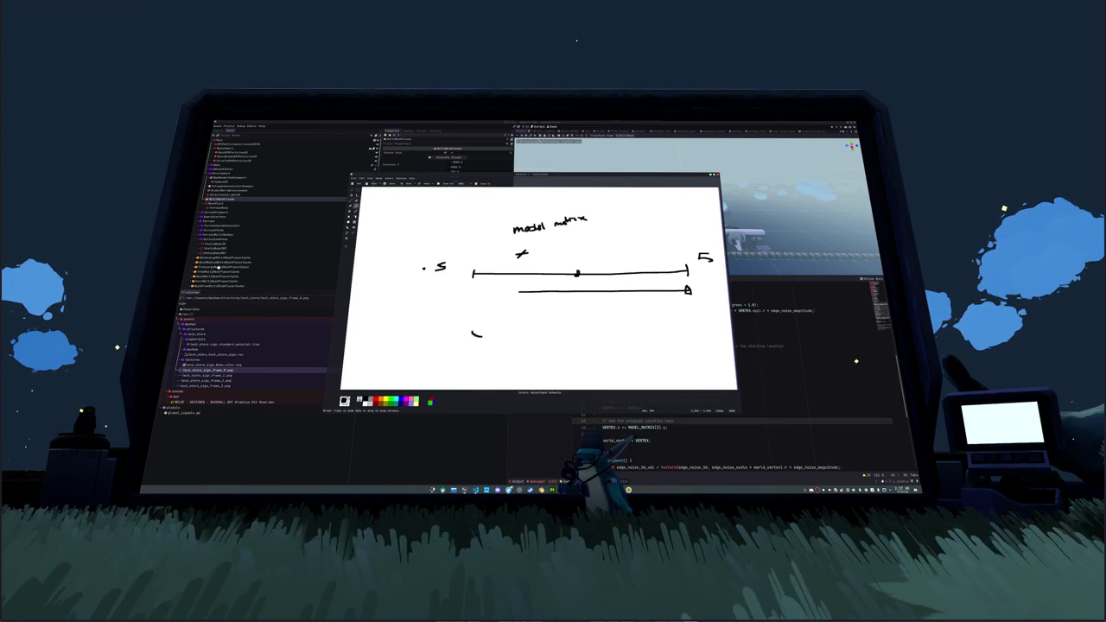
{"action": "key", "text": "ctrl+z"}
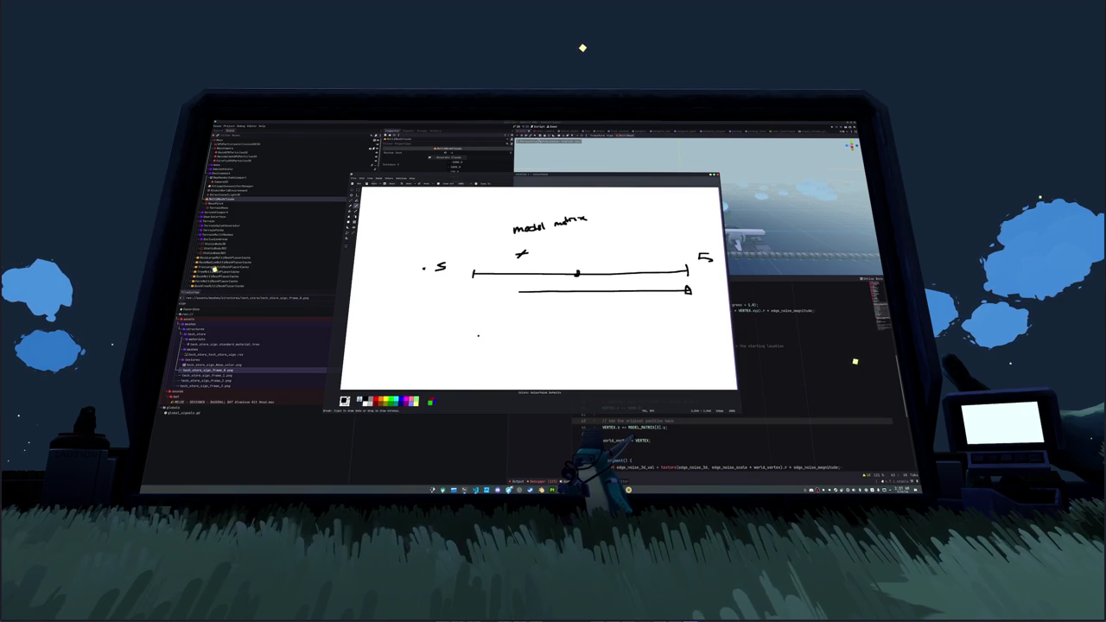
{"action": "mouse_move", "coordinate": [486, 331]}
{"action": "left_mouse_down"}
{"action": "mouse_move", "coordinate": [477, 341]}
{"action": "mouse_move", "coordinate": [504, 337]}
{"action": "left_mouse_up"}
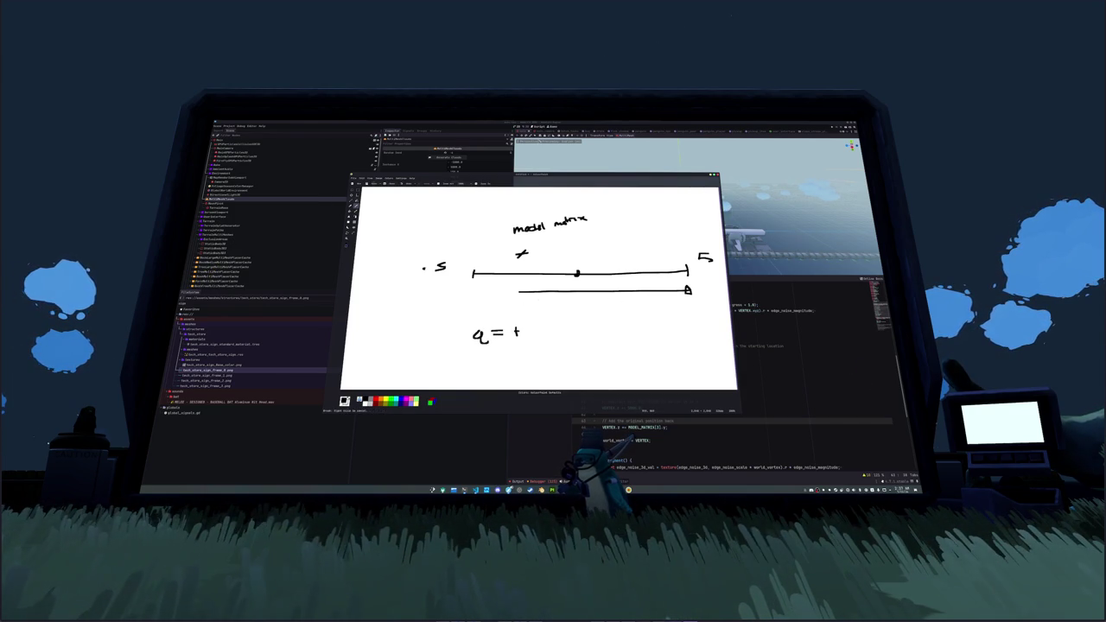
- Handwrite the rest of 'q = 5t % 10' beneath the lines, undoing stray strokes
{"action": "mouse_move", "coordinate": [527, 327]}
{"action": "left_mouse_down"}
{"action": "mouse_move", "coordinate": [528, 338]}
{"action": "mouse_move", "coordinate": [537, 330]}
{"action": "left_mouse_up"}
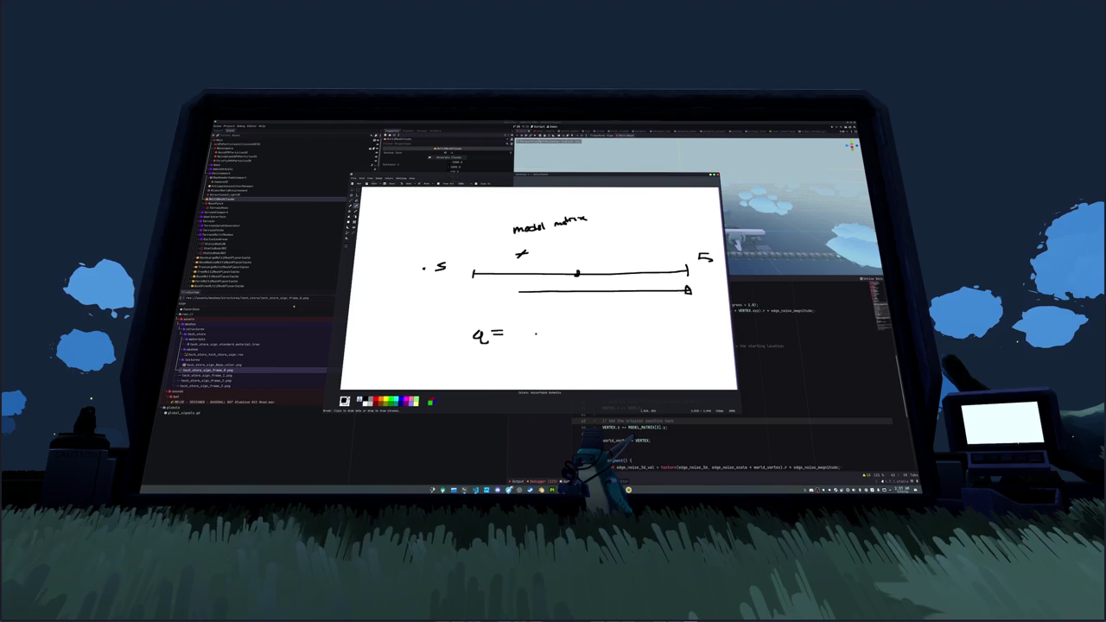
{"action": "left_click_drag", "start_coordinate": [490, 338], "coordinate": [523, 327]}
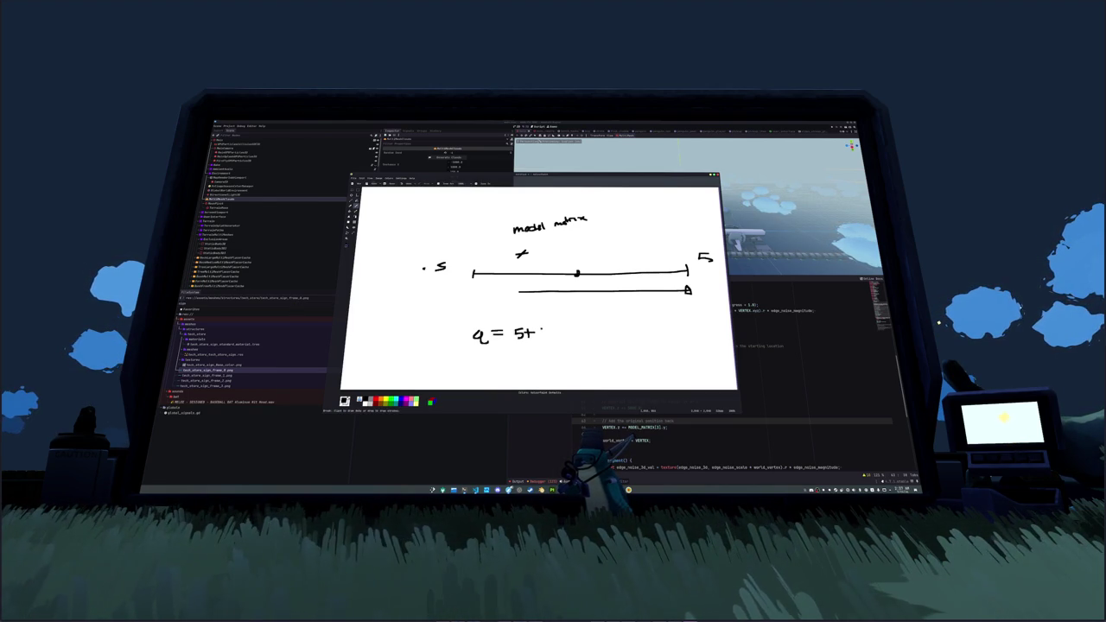
{"action": "left_click", "coordinate": [567, 332]}
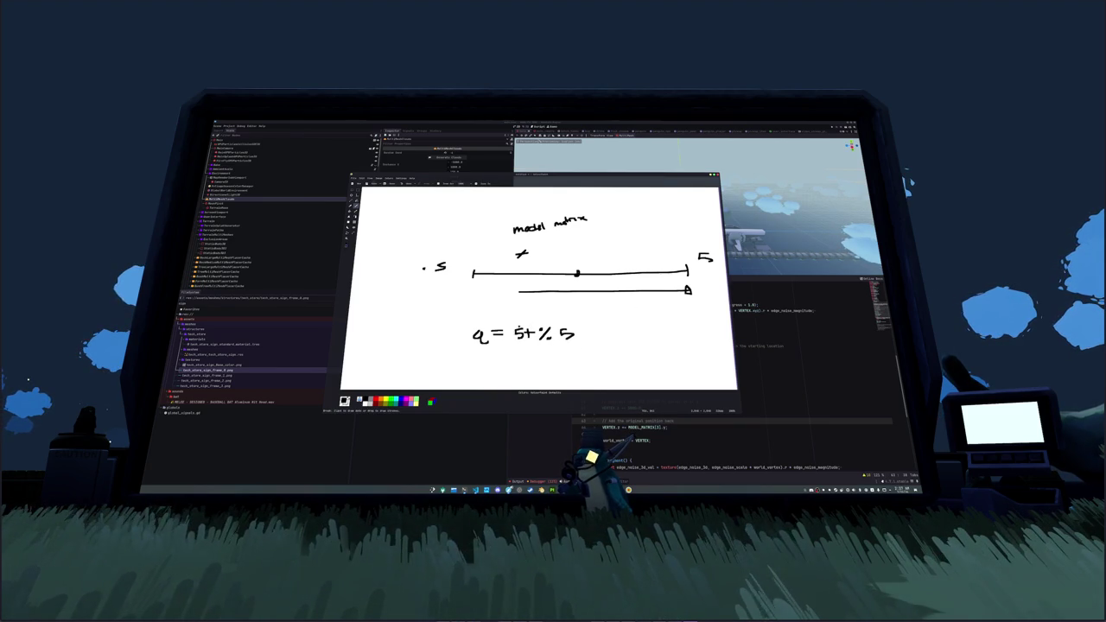
{"action": "mouse_move", "coordinate": [512, 326]}
{"action": "left_mouse_down"}
{"action": "mouse_move", "coordinate": [511, 340]}
{"action": "mouse_move", "coordinate": [537, 339]}
{"action": "left_mouse_up"}
{"action": "left_click", "coordinate": [577, 329]}
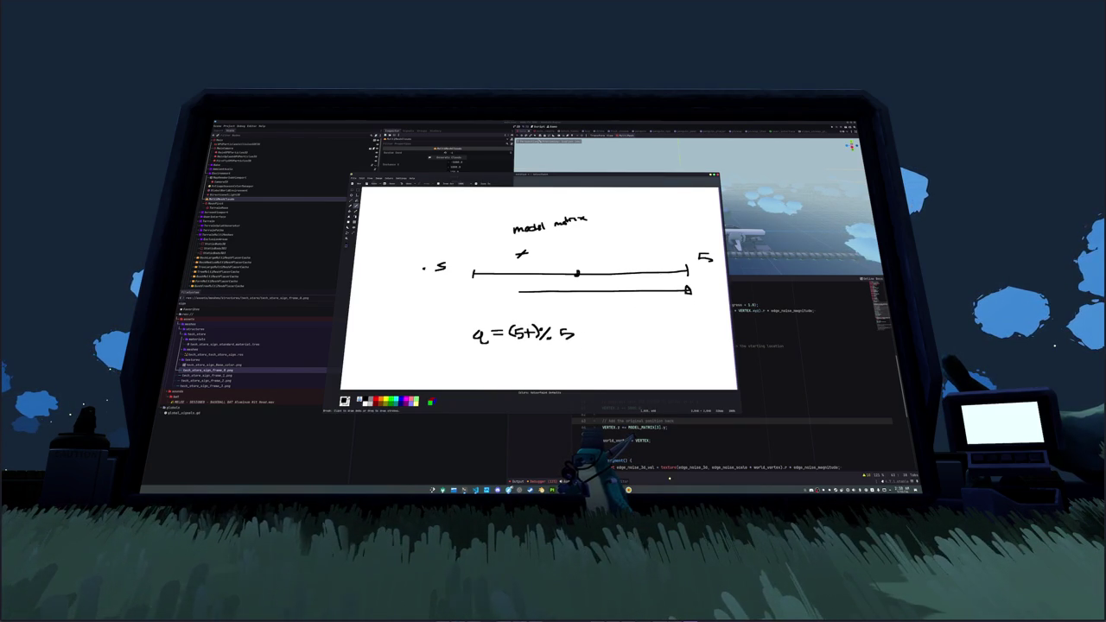
{"action": "key", "text": "ctrl+z"}
{"action": "left_click_drag", "start_coordinate": [687, 286], "coordinate": [689, 296]}
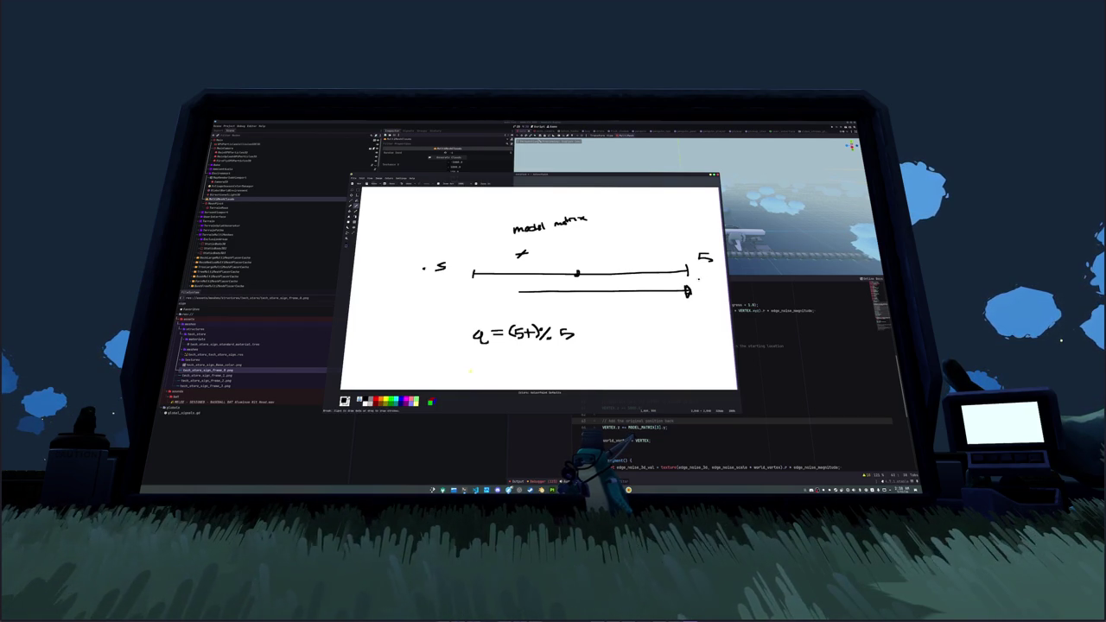
{"action": "key", "text": "ctrl+z"}
{"action": "key", "text": "ctrl+z"}
{"action": "key", "text": "ctrl+z"}
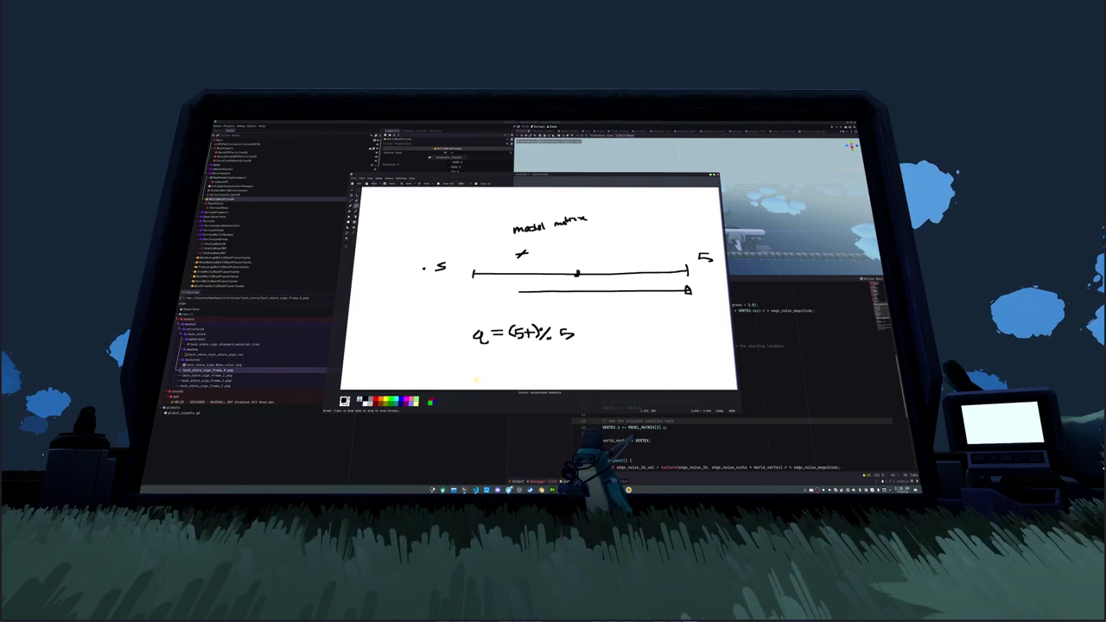
{"action": "key", "text": "ctrl+shift+z"}
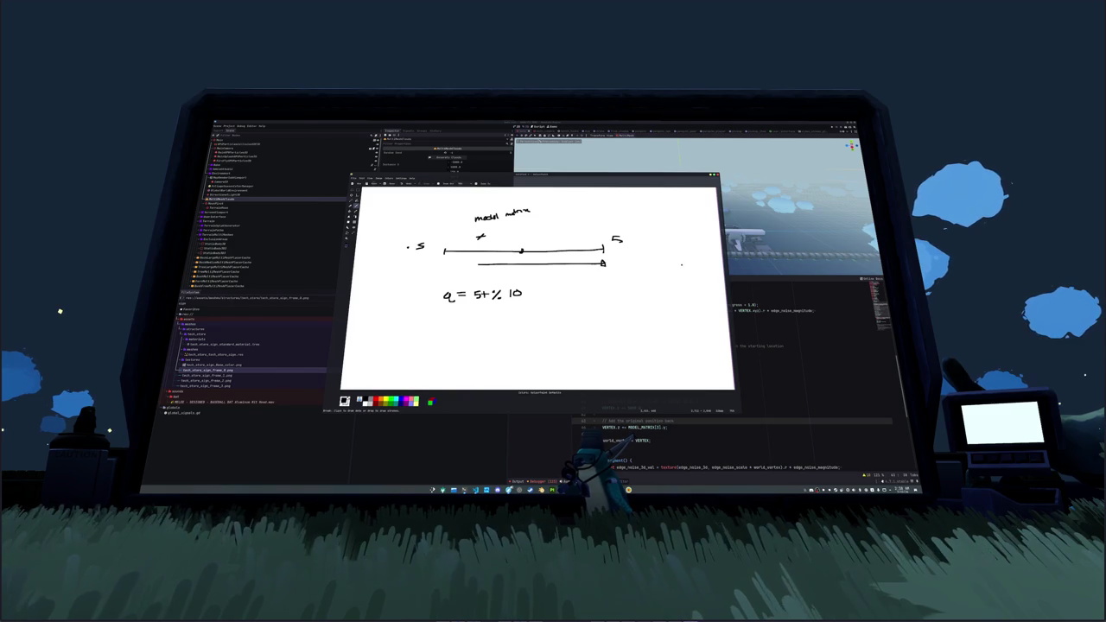
- Extend the top line to a 10 mark and bracket 5t to read 'q = (5t) % 10'
{"action": "left_click_drag", "start_coordinate": [577, 241], "coordinate": [675, 241]}
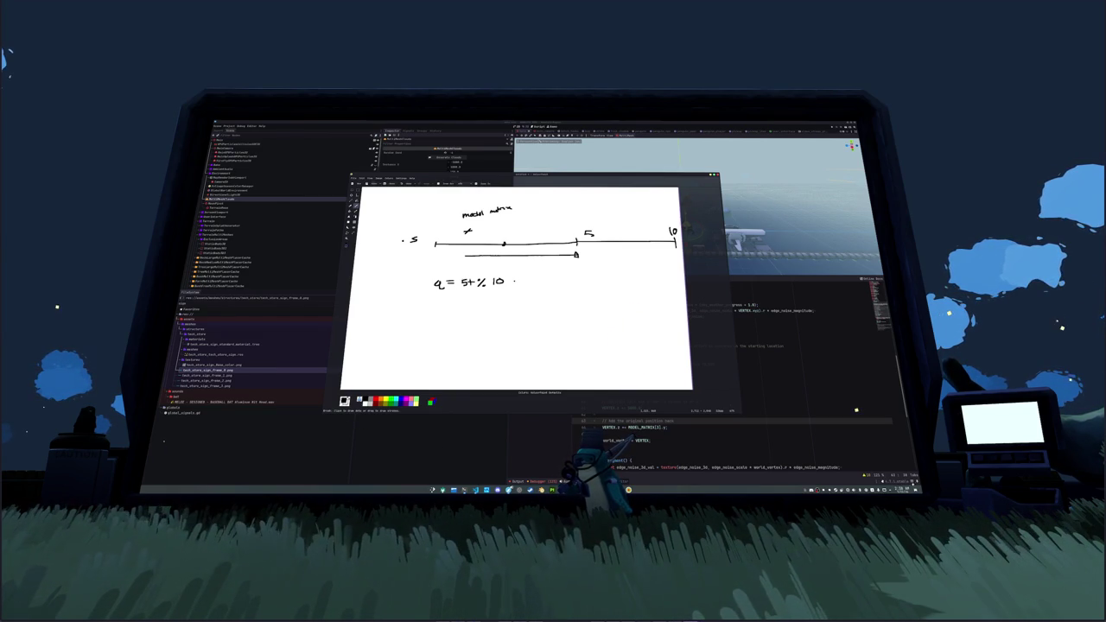
{"action": "mouse_move", "coordinate": [464, 277]}
{"action": "left_mouse_down"}
{"action": "mouse_move", "coordinate": [459, 288]}
{"action": "mouse_move", "coordinate": [479, 288]}
{"action": "left_mouse_up"}
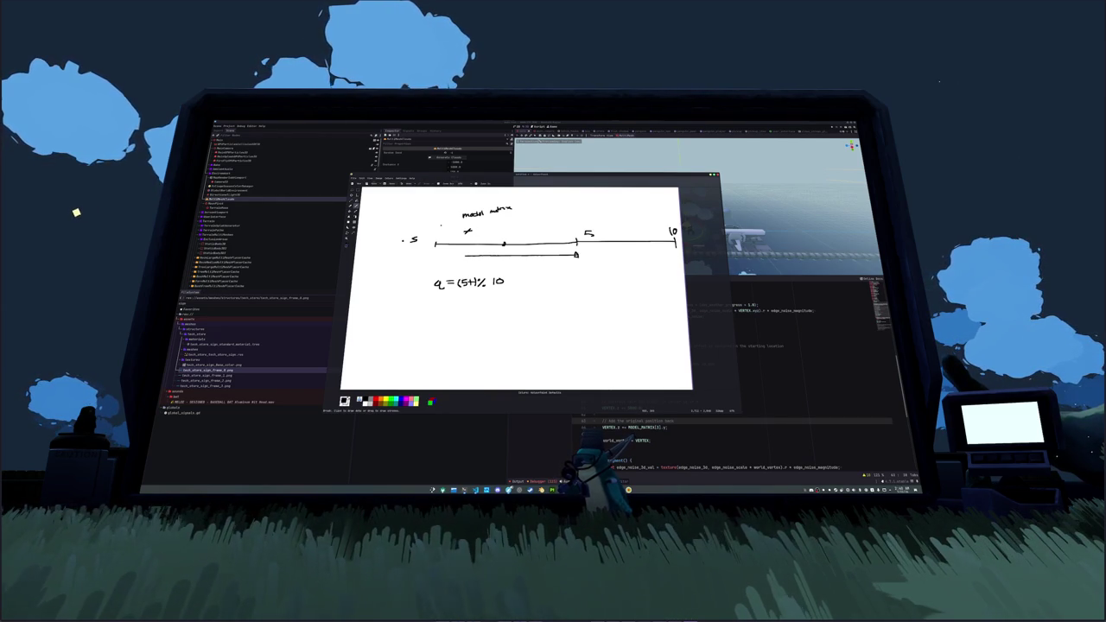
- Draw a span line labelled 10 and rework the middle line's right end with a tick and dot
{"action": "left_click_drag", "start_coordinate": [481, 224], "coordinate": [558, 224]}
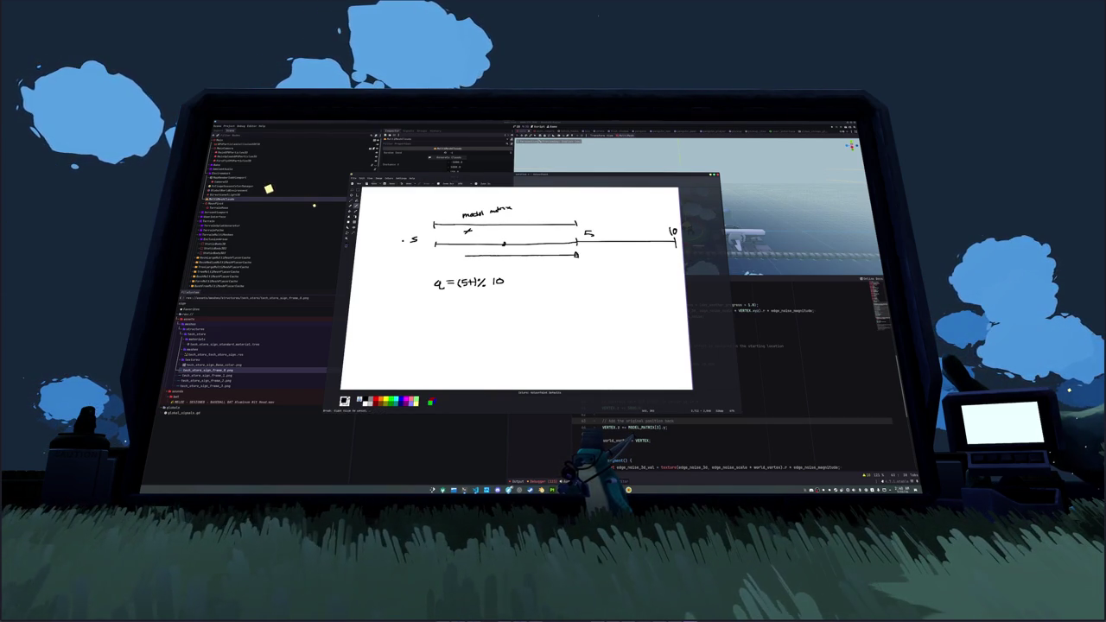
{"action": "left_click_drag", "start_coordinate": [503, 216], "coordinate": [501, 217]}
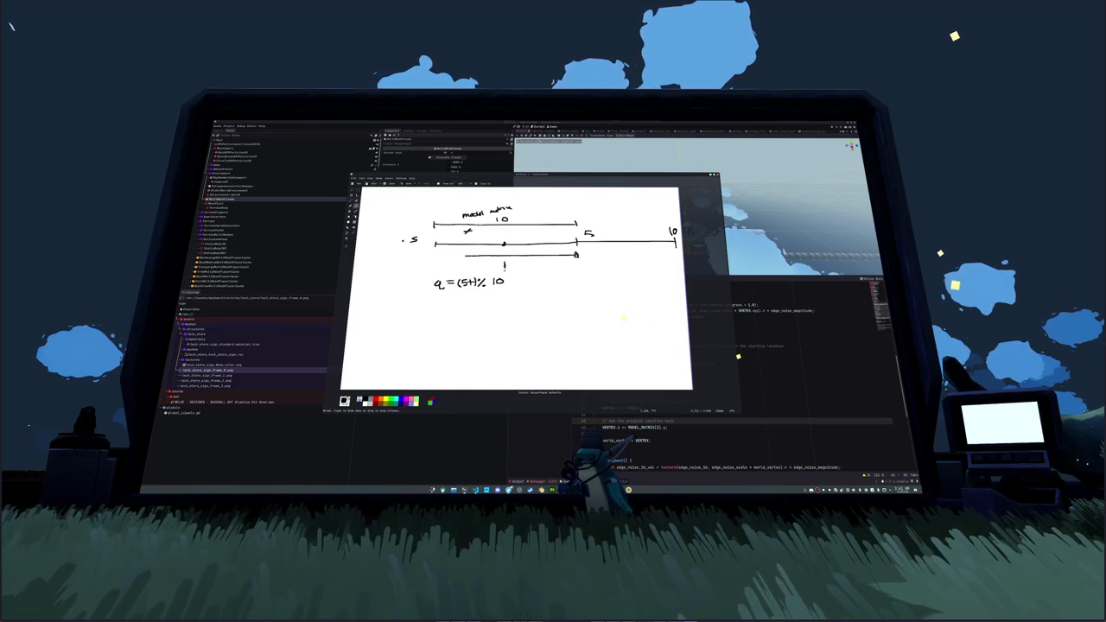
{"action": "left_click_drag", "start_coordinate": [535, 264], "coordinate": [674, 265]}
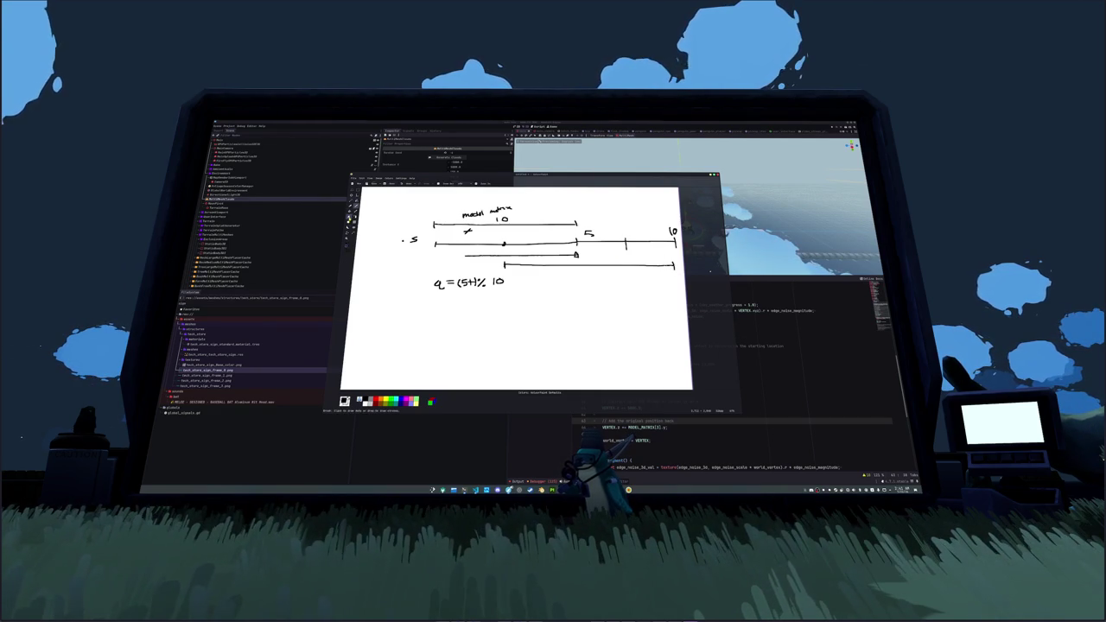
{"action": "left_click_drag", "start_coordinate": [635, 242], "coordinate": [674, 242]}
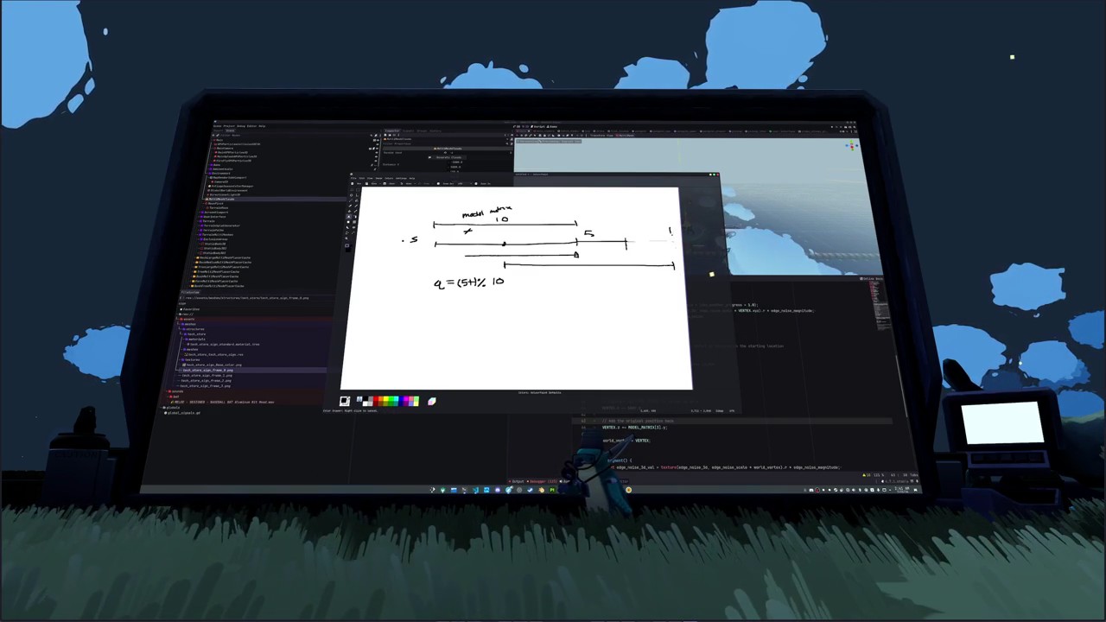
{"action": "left_click_drag", "start_coordinate": [624, 240], "coordinate": [628, 245]}
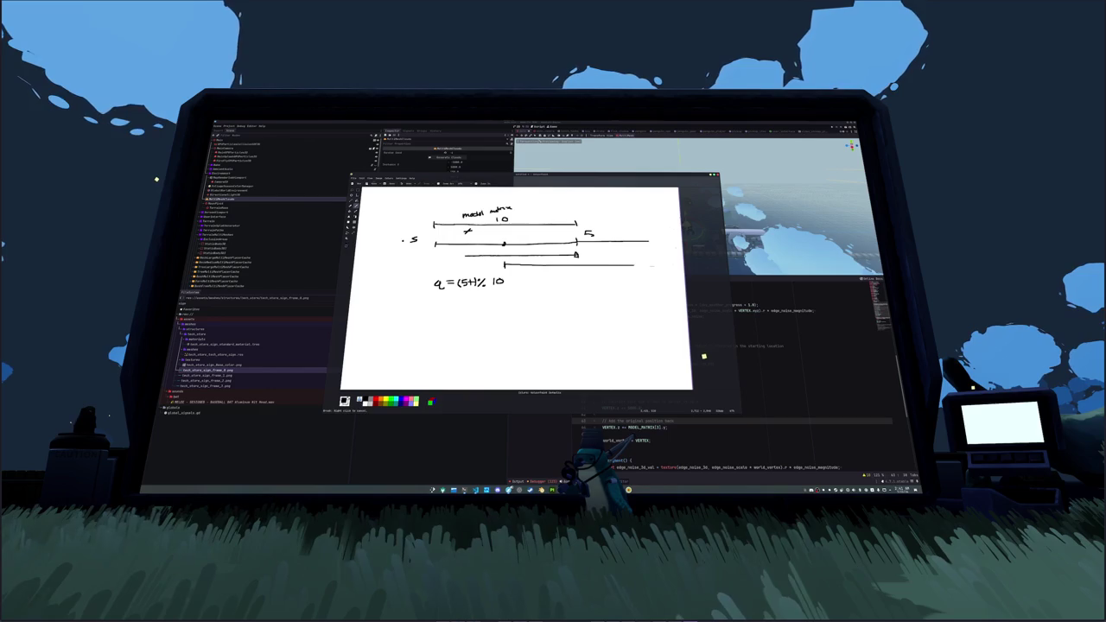
{"action": "mouse_move", "coordinate": [650, 238]}
{"action": "left_mouse_down"}
{"action": "mouse_move", "coordinate": [650, 247]}
{"action": "mouse_move", "coordinate": [653, 229]}
{"action": "left_mouse_up"}
{"action": "left_click", "coordinate": [647, 232]}
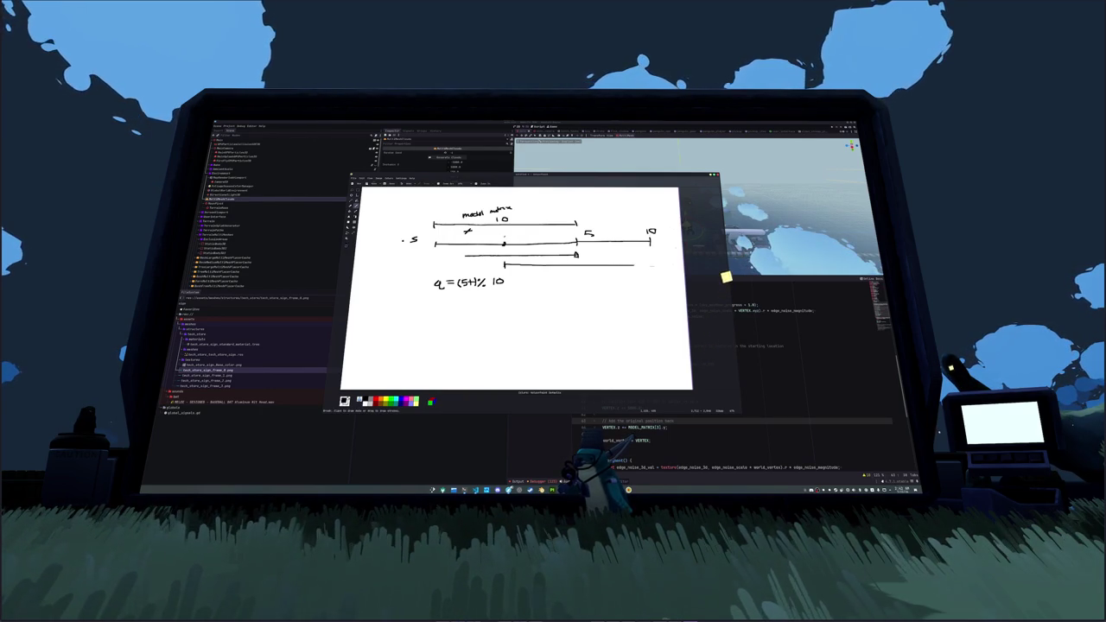
{"action": "left_click_drag", "start_coordinate": [508, 235], "coordinate": [506, 236]}
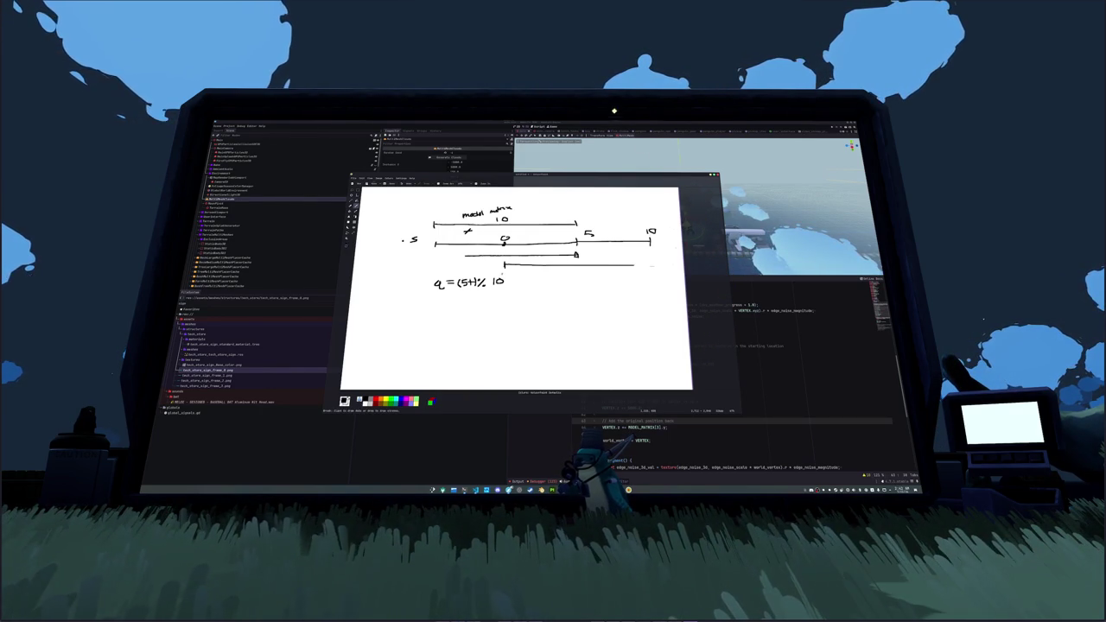
- Extend the bottom and middle lines with an arrow, then write 'pos =' below the q formula
{"action": "left_click_drag", "start_coordinate": [636, 265], "coordinate": [656, 272]}
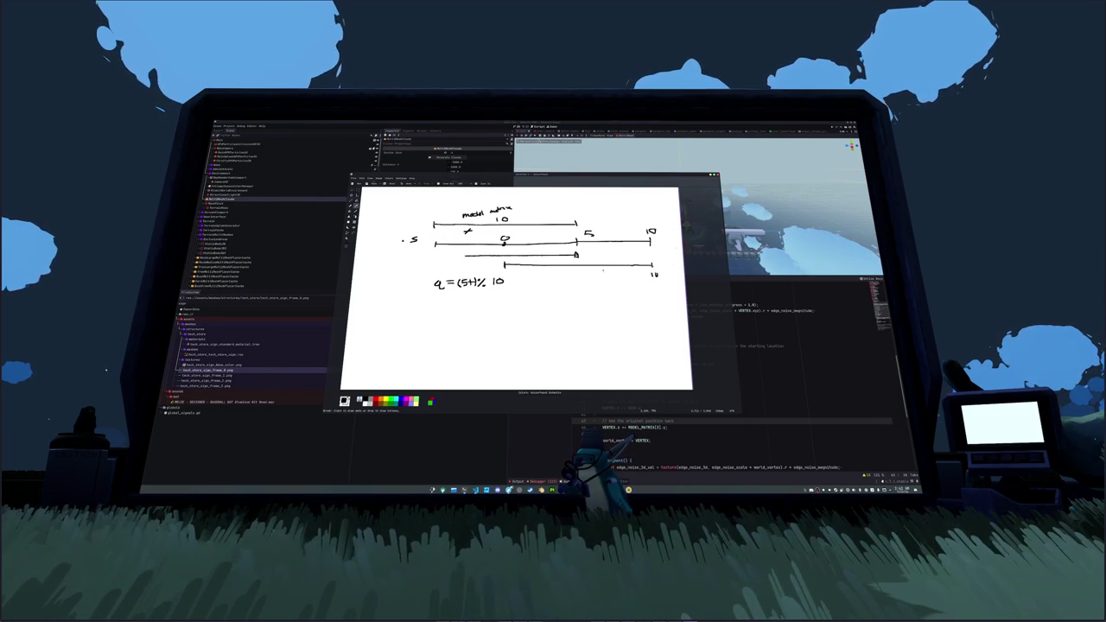
{"action": "left_click_drag", "start_coordinate": [466, 241], "coordinate": [467, 248]}
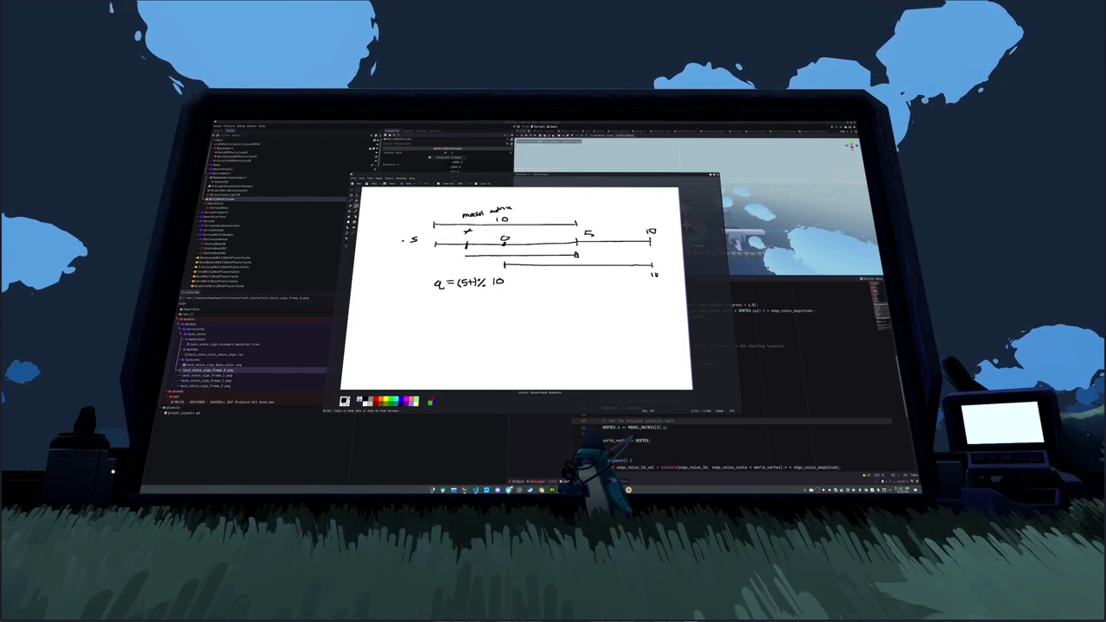
{"action": "mouse_move", "coordinate": [467, 255]}
{"action": "left_mouse_down"}
{"action": "mouse_move", "coordinate": [652, 256]}
{"action": "mouse_move", "coordinate": [644, 260]}
{"action": "left_mouse_up"}
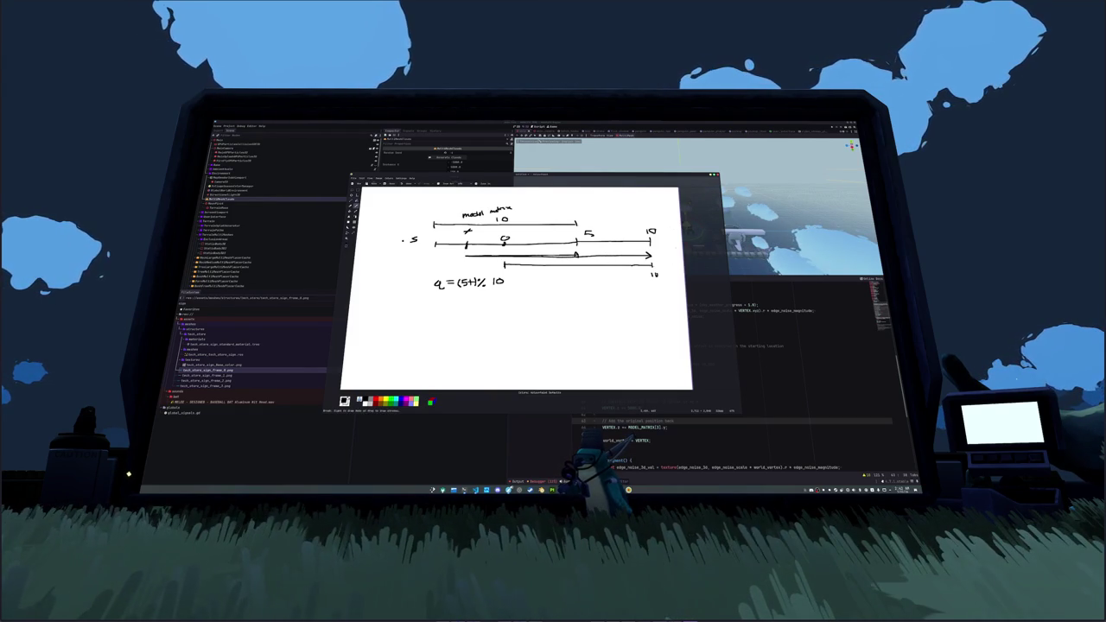
{"action": "left_click_drag", "start_coordinate": [431, 259], "coordinate": [450, 261]}
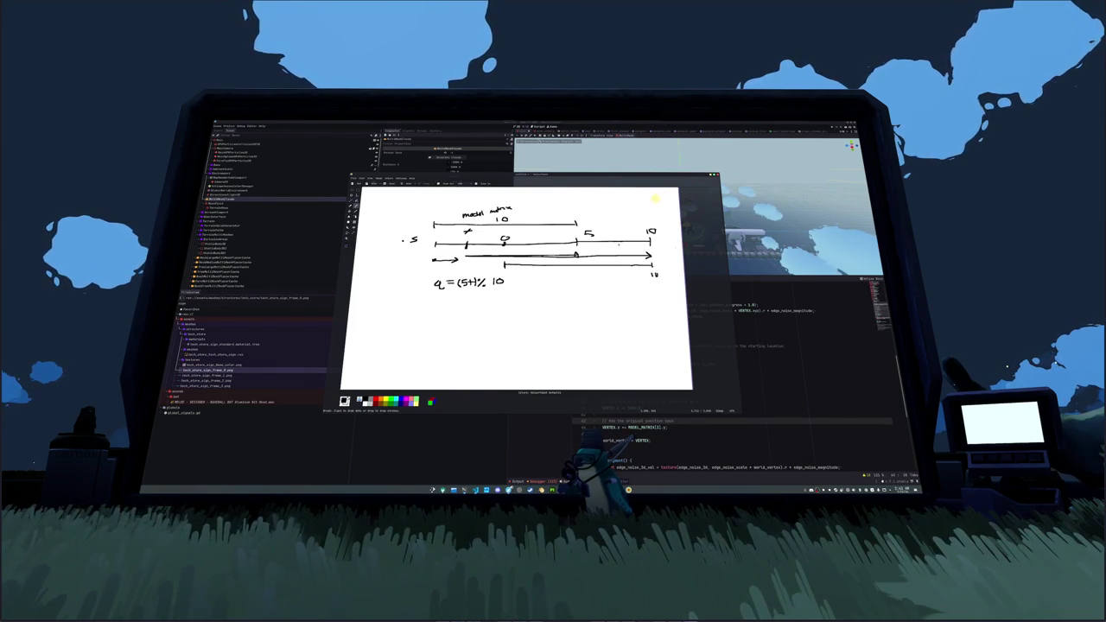
{"action": "left_click_drag", "start_coordinate": [577, 256], "coordinate": [652, 256]}
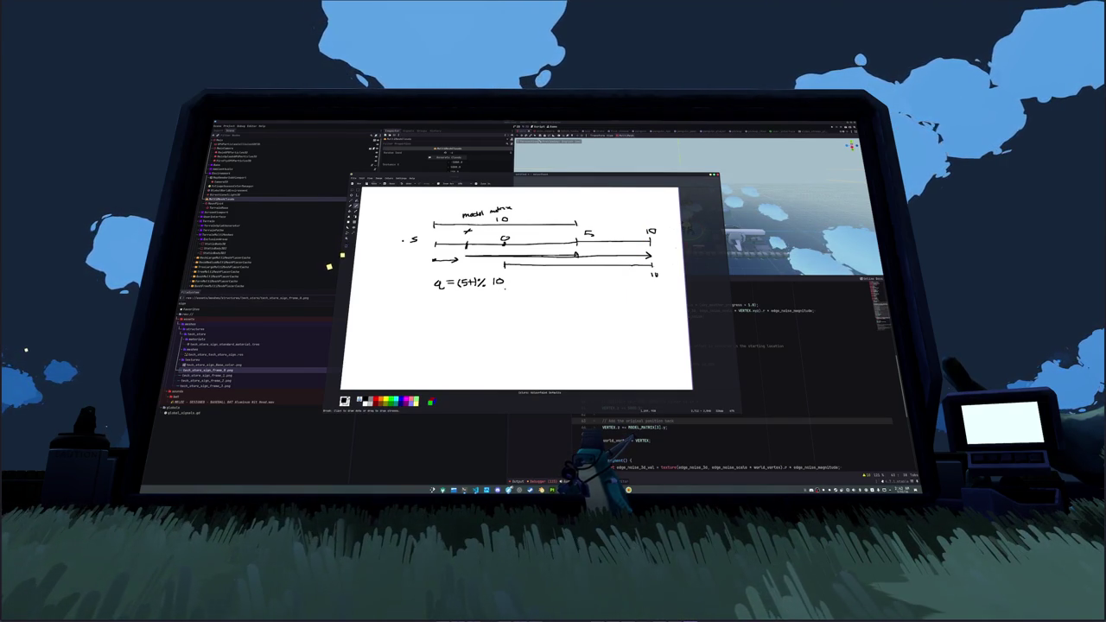
{"action": "left_click_drag", "start_coordinate": [439, 319], "coordinate": [493, 314]}
{"action": "left_click", "coordinate": [479, 311]}
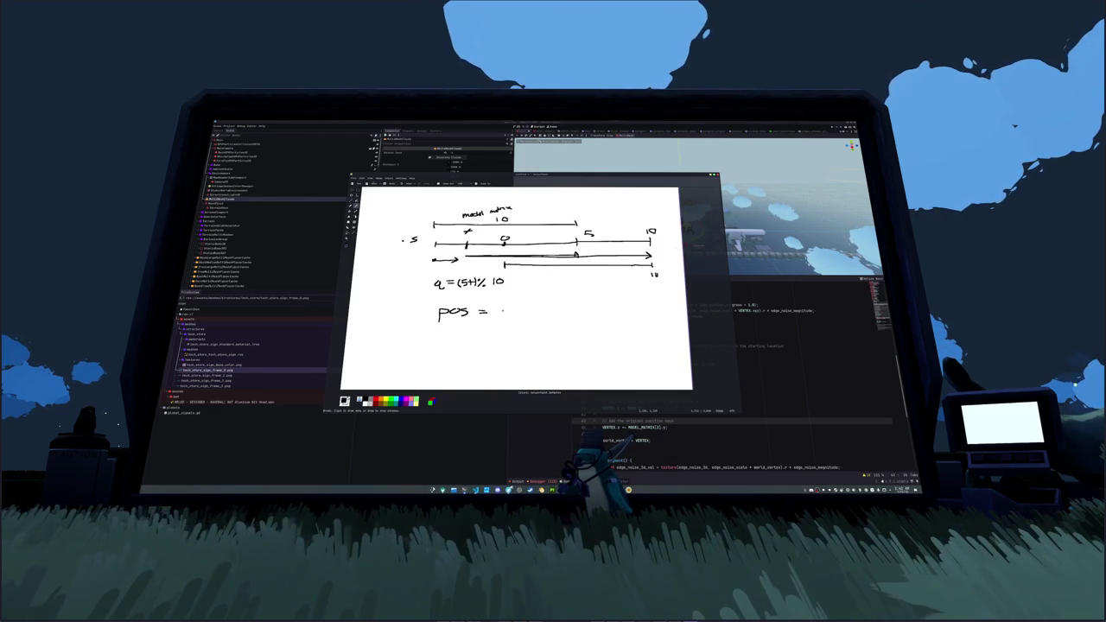
- Complete 'pos = [(5t + x) % 10] - 5' under the q formula, then return to Godot
{"action": "mouse_move", "coordinate": [499, 306]}
{"action": "left_mouse_down"}
{"action": "mouse_move", "coordinate": [499, 317]}
{"action": "mouse_move", "coordinate": [524, 313]}
{"action": "left_mouse_up"}
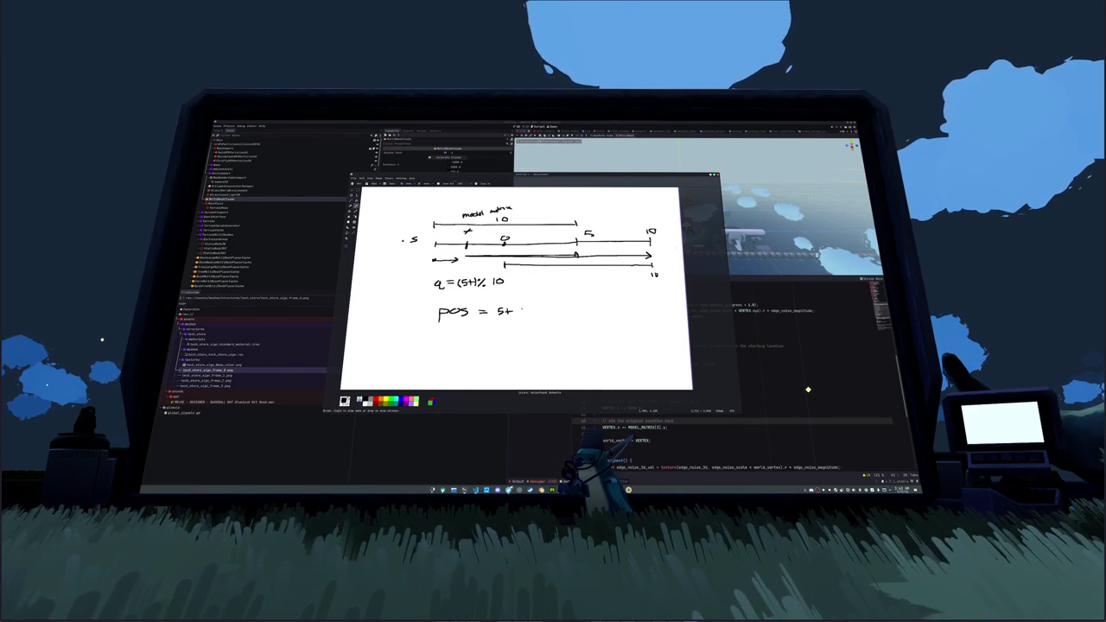
{"action": "mouse_move", "coordinate": [533, 306]}
{"action": "left_mouse_down"}
{"action": "mouse_move", "coordinate": [544, 317]}
{"action": "mouse_move", "coordinate": [494, 317]}
{"action": "mouse_move", "coordinate": [589, 306]}
{"action": "left_mouse_up"}
{"action": "left_click_drag", "start_coordinate": [492, 304], "coordinate": [492, 319]}
{"action": "left_click_drag", "start_coordinate": [596, 303], "coordinate": [597, 318]}
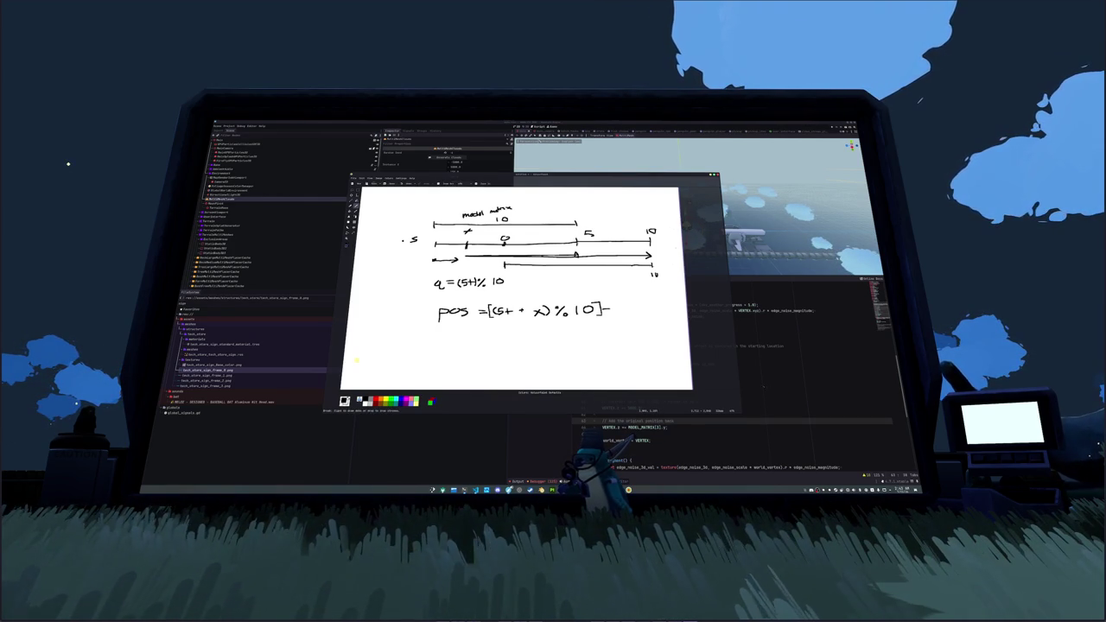
{"action": "left_click_drag", "start_coordinate": [605, 309], "coordinate": [617, 316]}
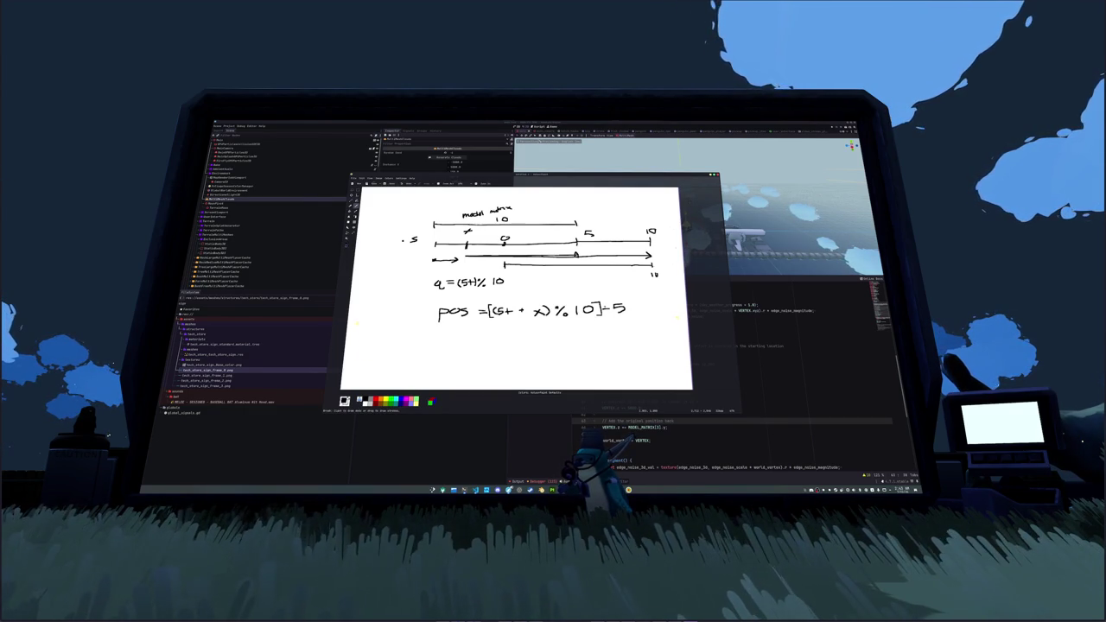
{"action": "left_click_drag", "start_coordinate": [613, 303], "coordinate": [613, 315]}
{"action": "key", "text": "ctrl+z"}
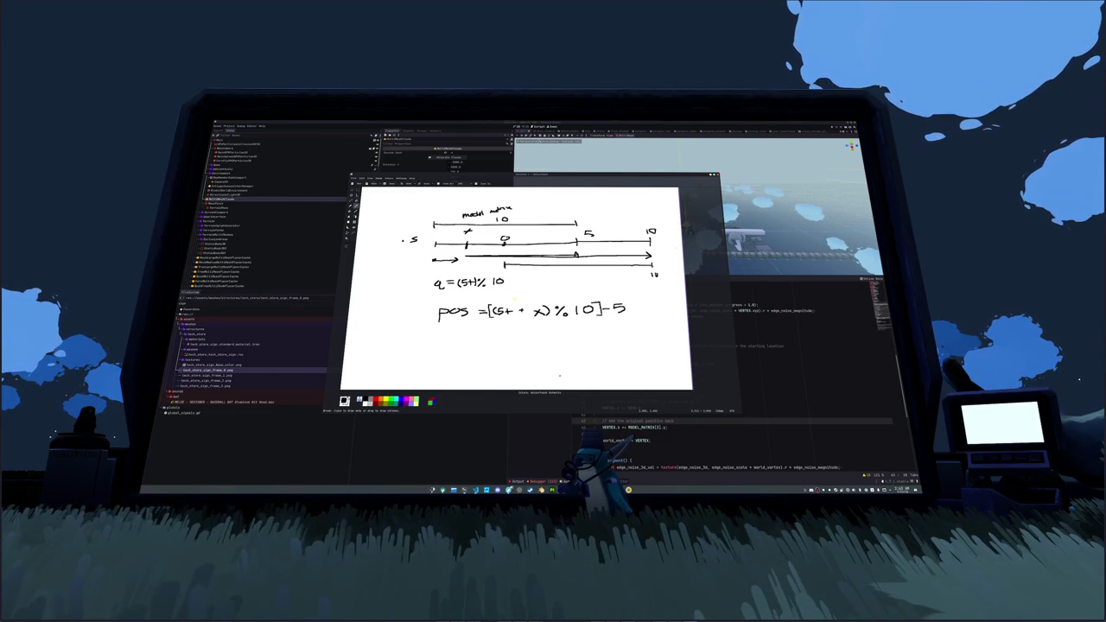
{"action": "key", "text": "ctrl+q"}
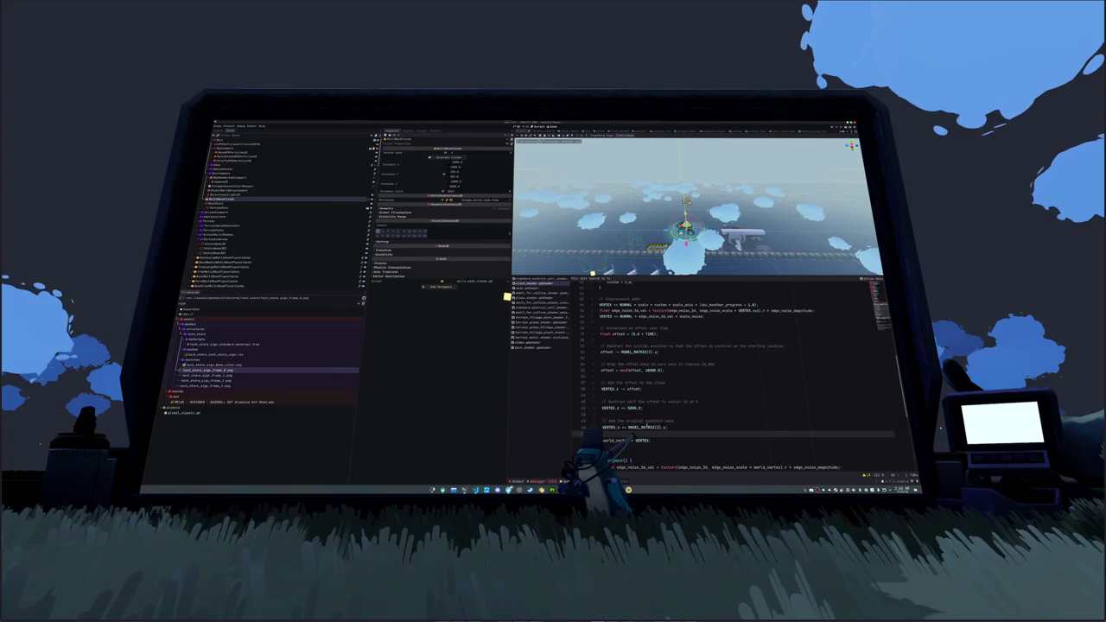
- Select and delete the old MODEL_MATRIX offset lines in the cloud shader
{"action": "key", "text": "Up"}
{"action": "key", "text": "shift+Up"}
{"action": "key", "text": "shift+Up"}
{"action": "key", "text": "shift+Up"}
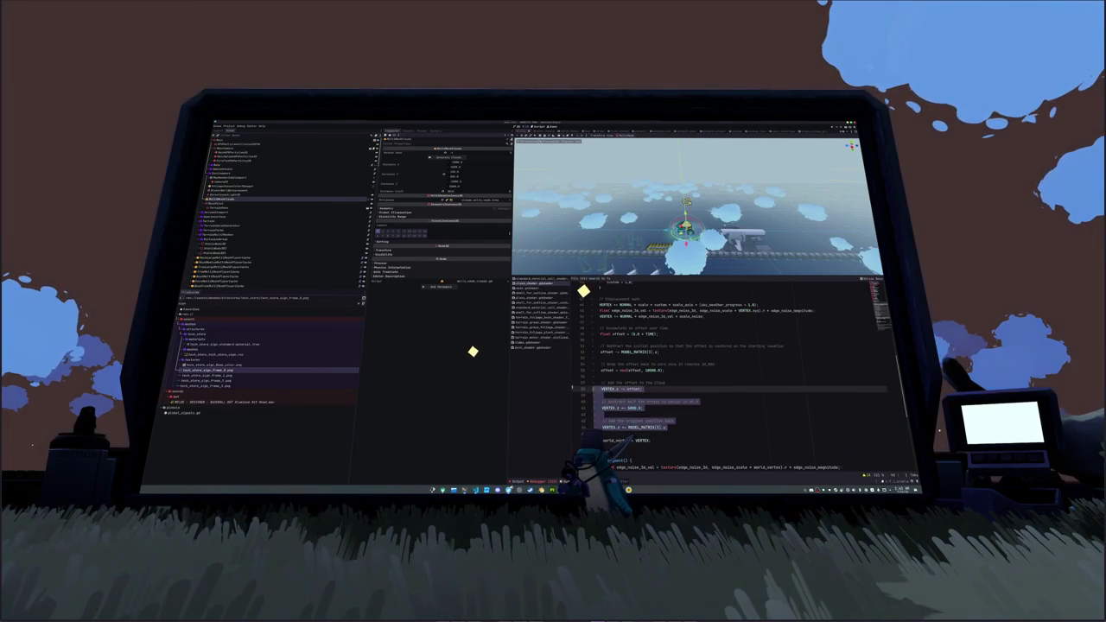
{"action": "key", "text": "shift+Up"}
{"action": "key", "text": "shift+Up"}
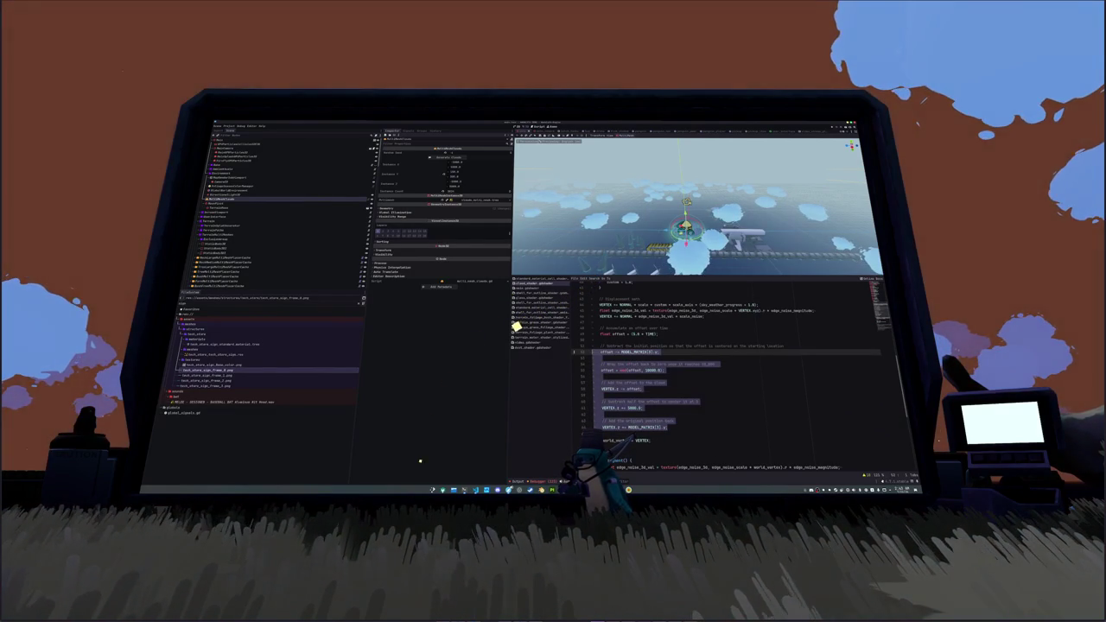
{"action": "key", "text": "BackSpace"}
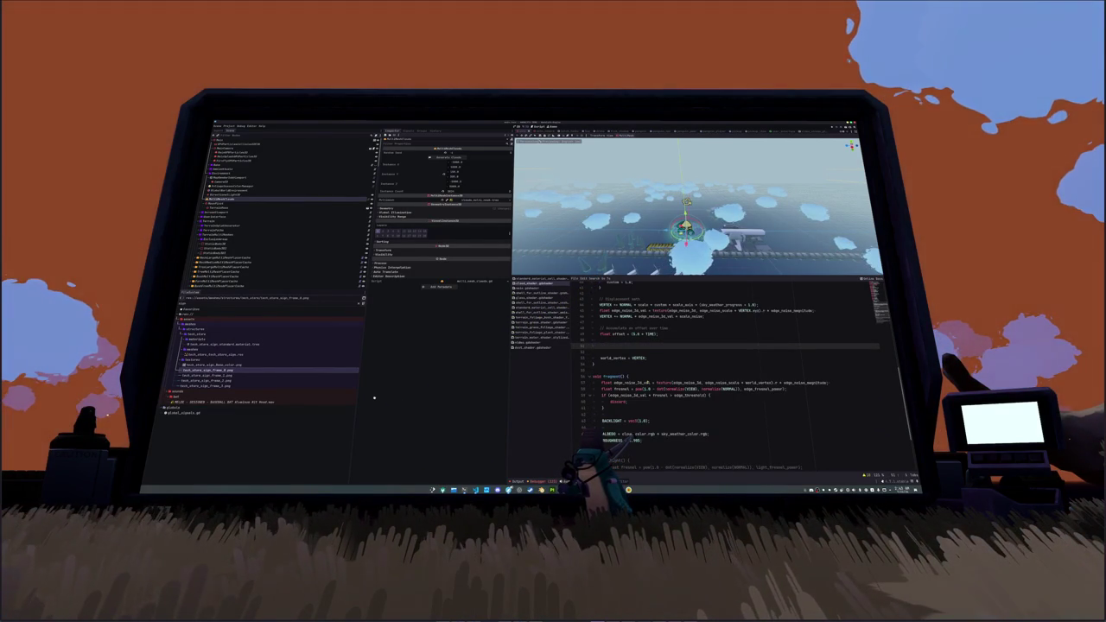
- Start a 'VERTEX.y -=' line using 5.0 * TIME and MODEL_MATRIX[3].y, checking the sketch
{"action": "type", "text": "vert"}
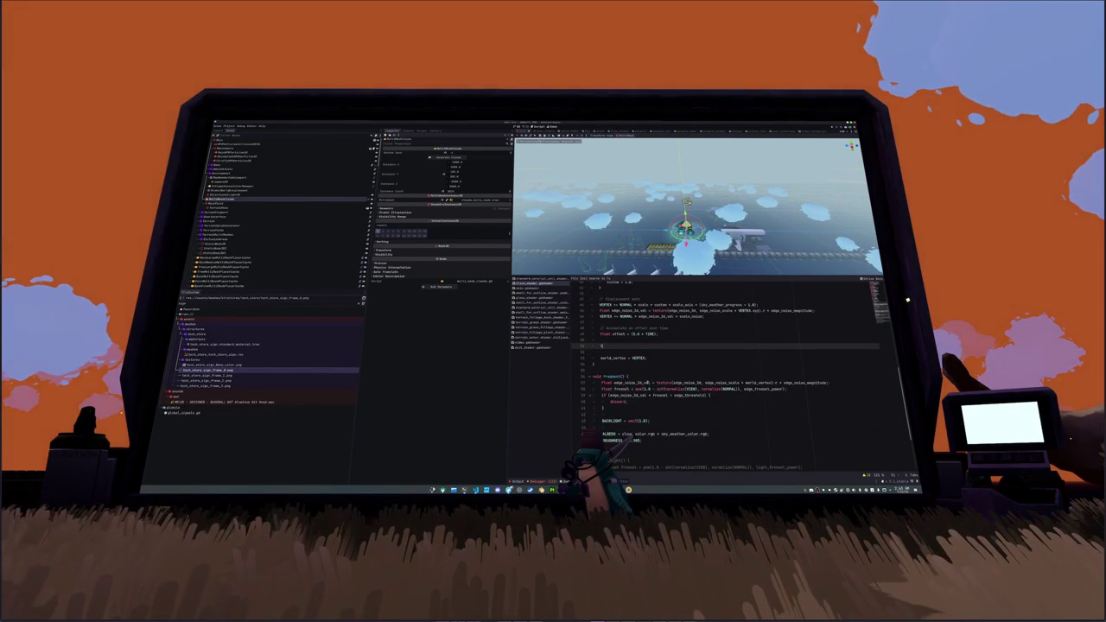
{"action": "key", "text": "Return"}
{"action": "type", "text": "EX.y -="}
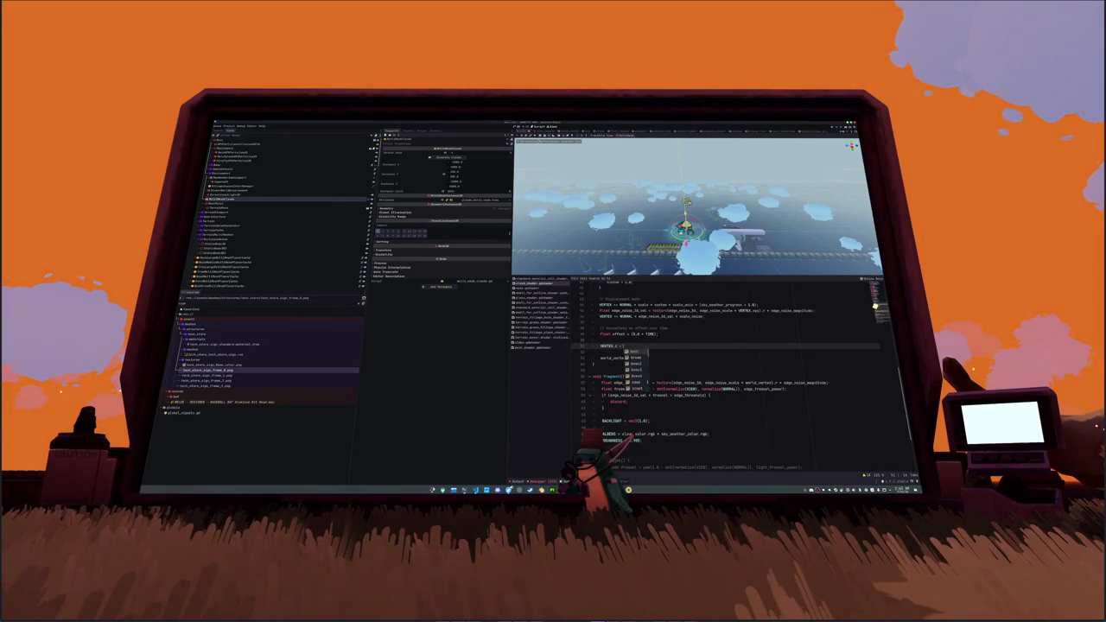
{"action": "key", "text": "alt+Tab"}
{"action": "key", "text": "alt+Tab"}
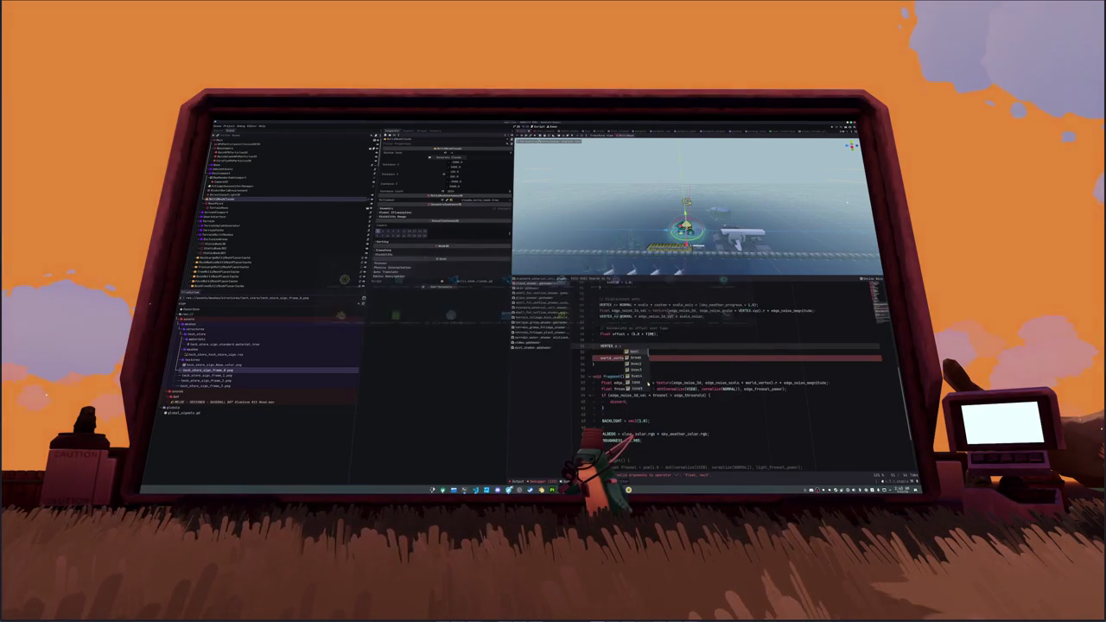
{"action": "type", "text": "5.0 * TIME);"}
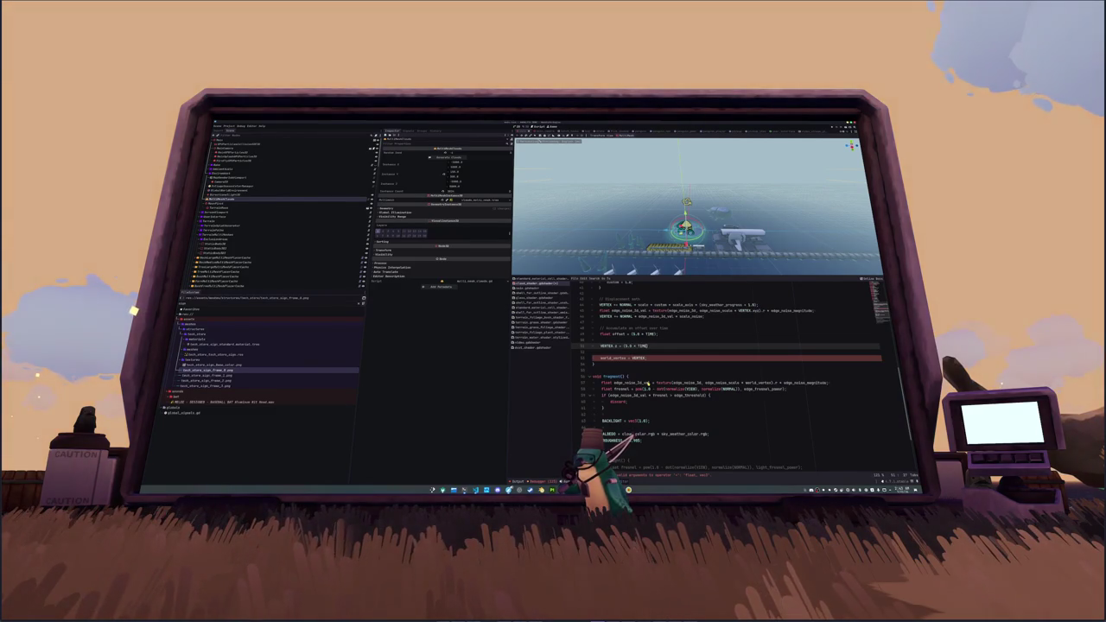
{"action": "key", "text": "alt+Tab"}
{"action": "key", "text": "alt+Tab"}
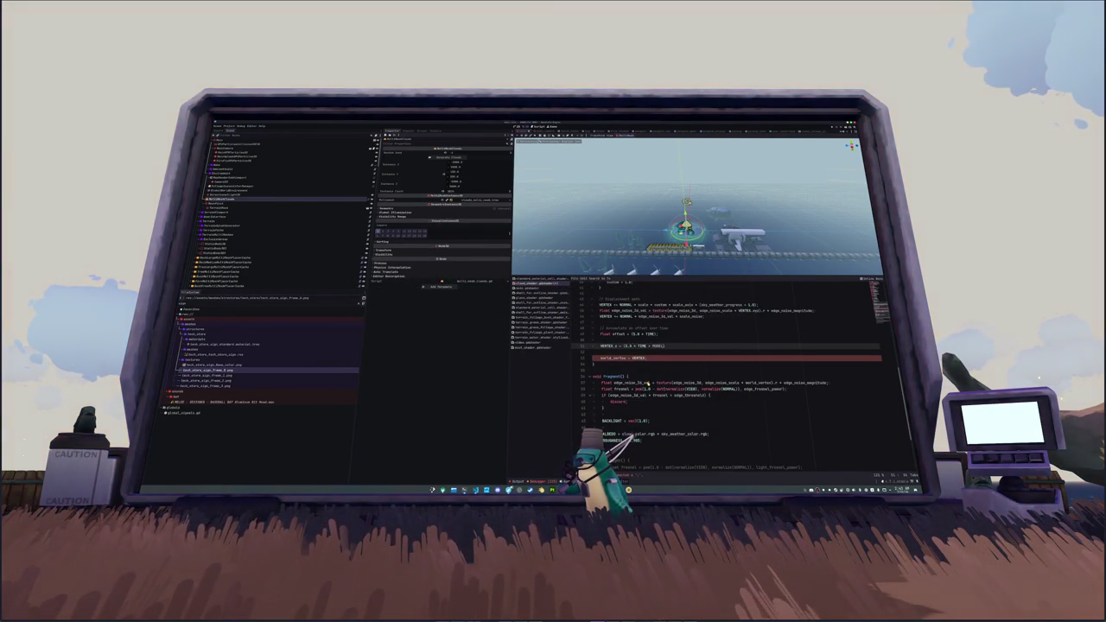
{"action": "type", "text": "MODEL_MATRIX["}
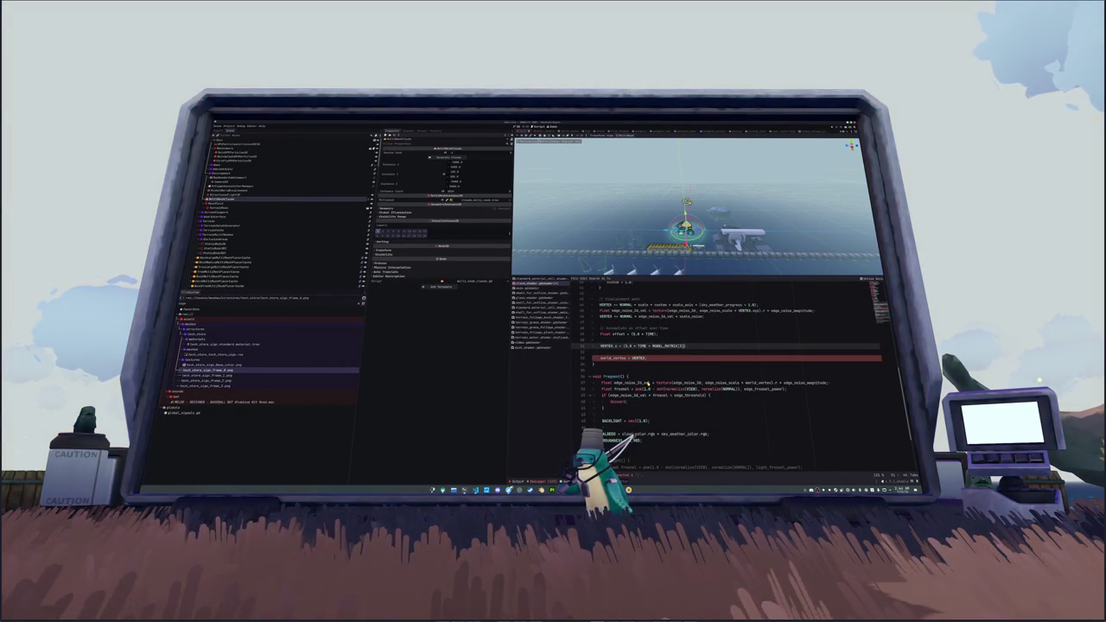
{"action": "type", "text": "3]."}
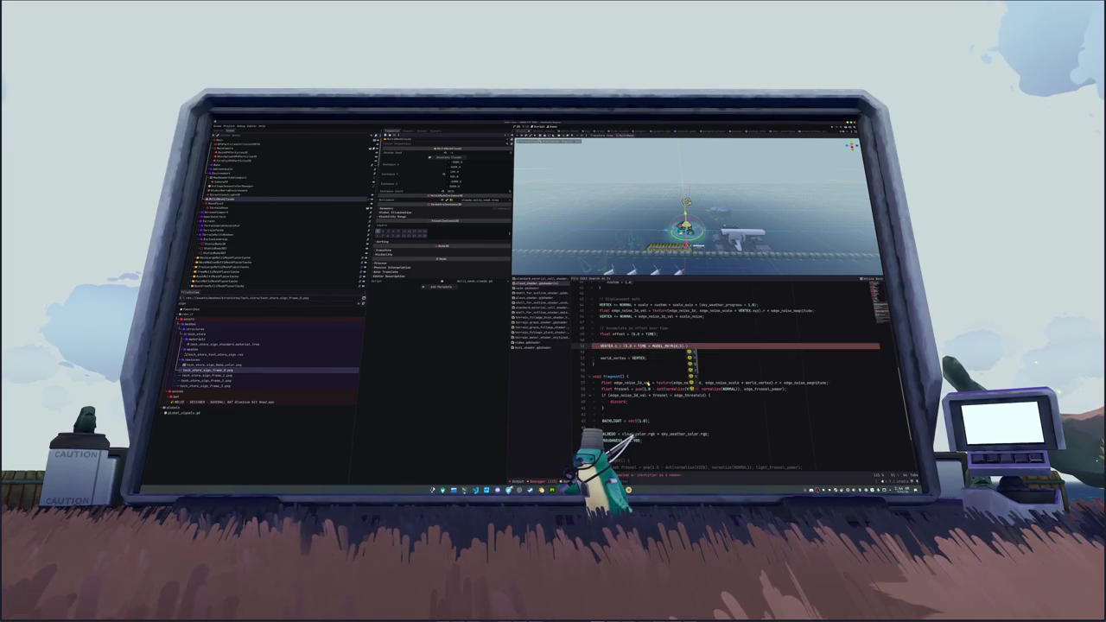
{"action": "key", "text": "BackSpace"}
{"action": "type", "text": "].y"}
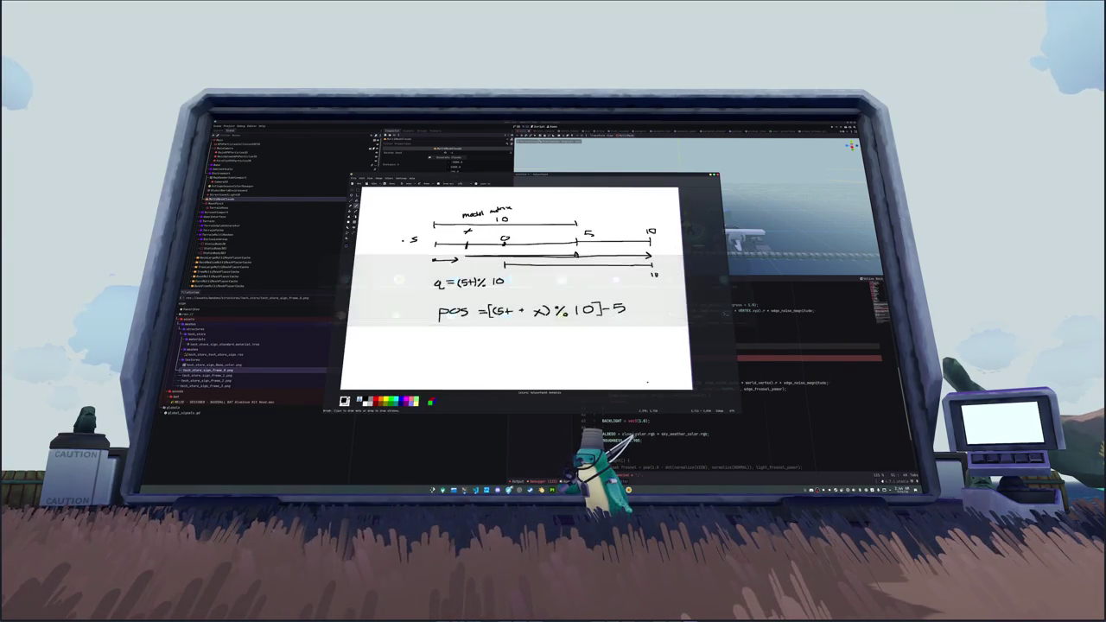
{"action": "type", "text": ";"}
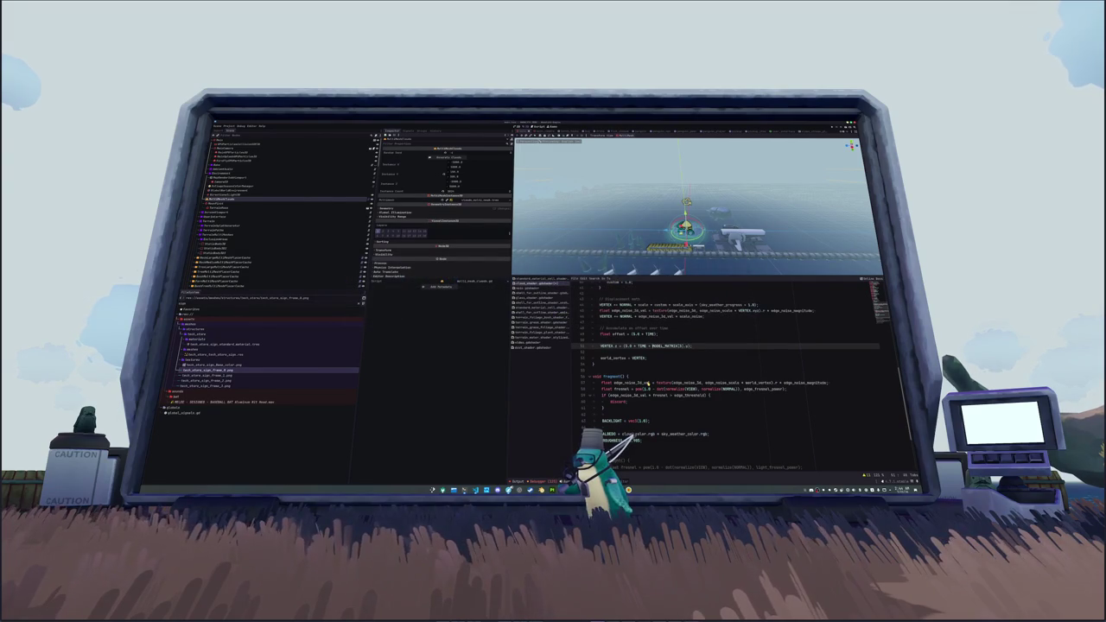
{"action": "type", "text": "vec2("}
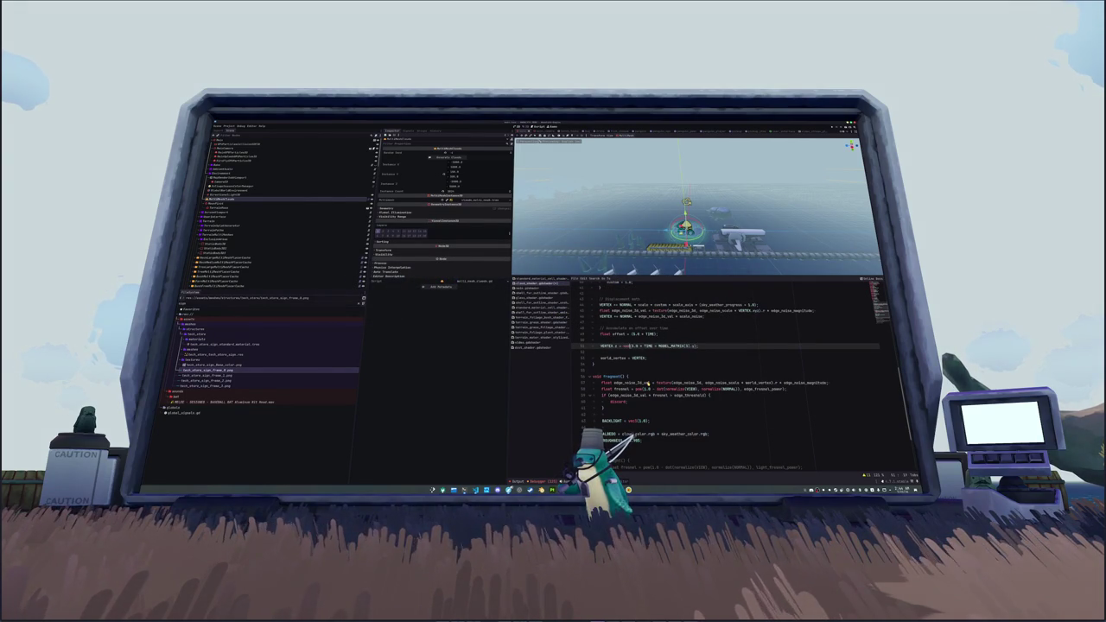
- Rewrite the offset as mod(5.0 * TIME + MODEL_MATRIX[3].y, 1000.0) - 500.0, comparing with the sketch
{"action": "key", "text": "BackSpace"}
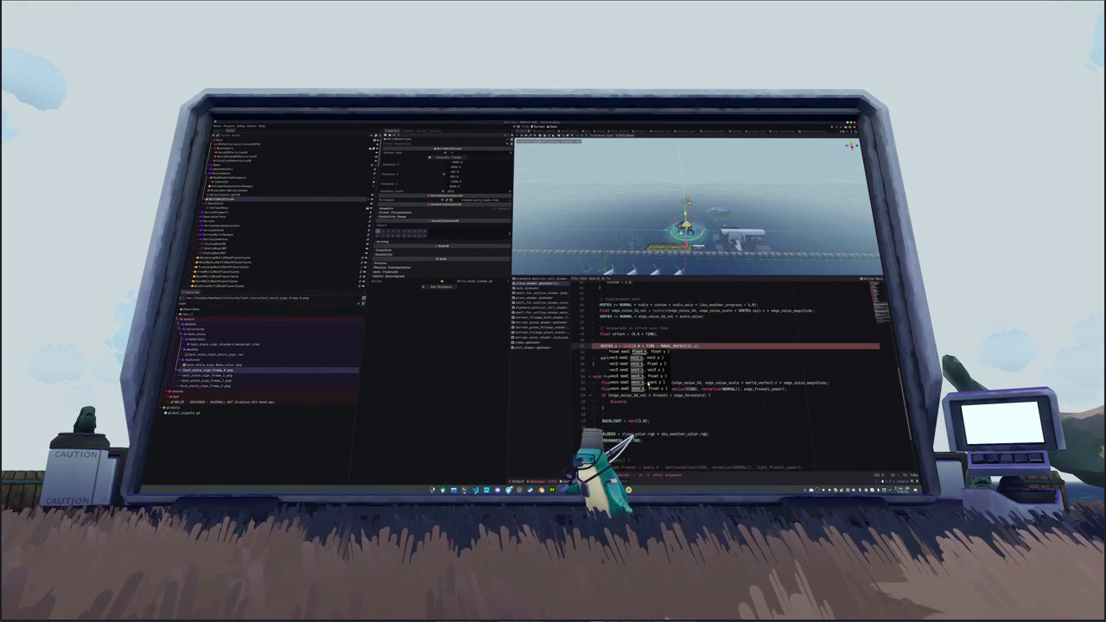
{"action": "key", "text": "Escape"}
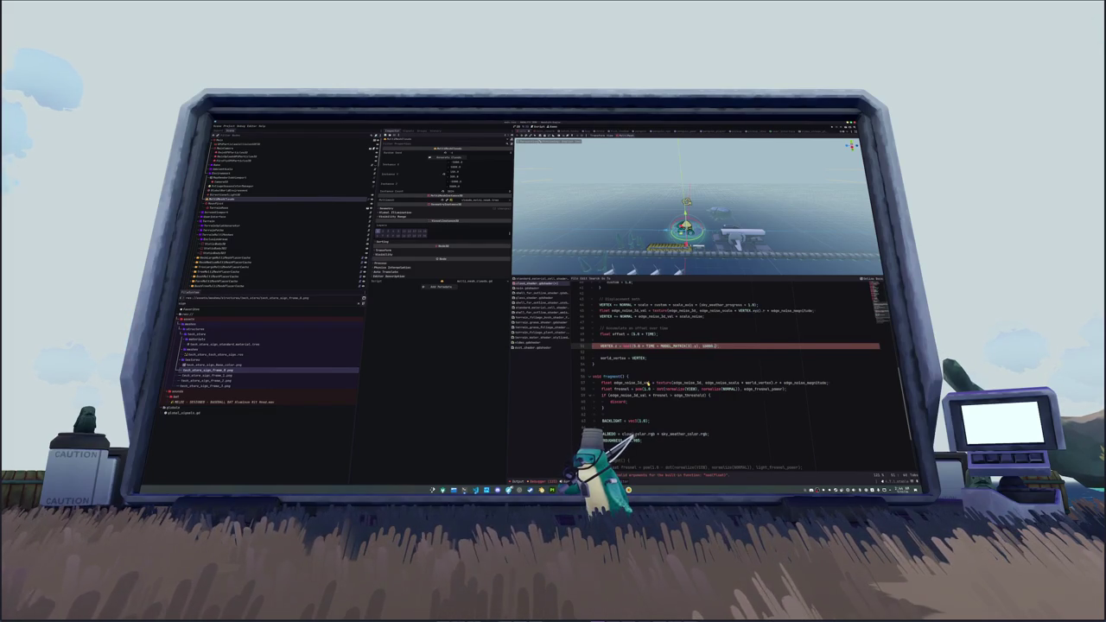
{"action": "key", "text": "alt+Tab"}
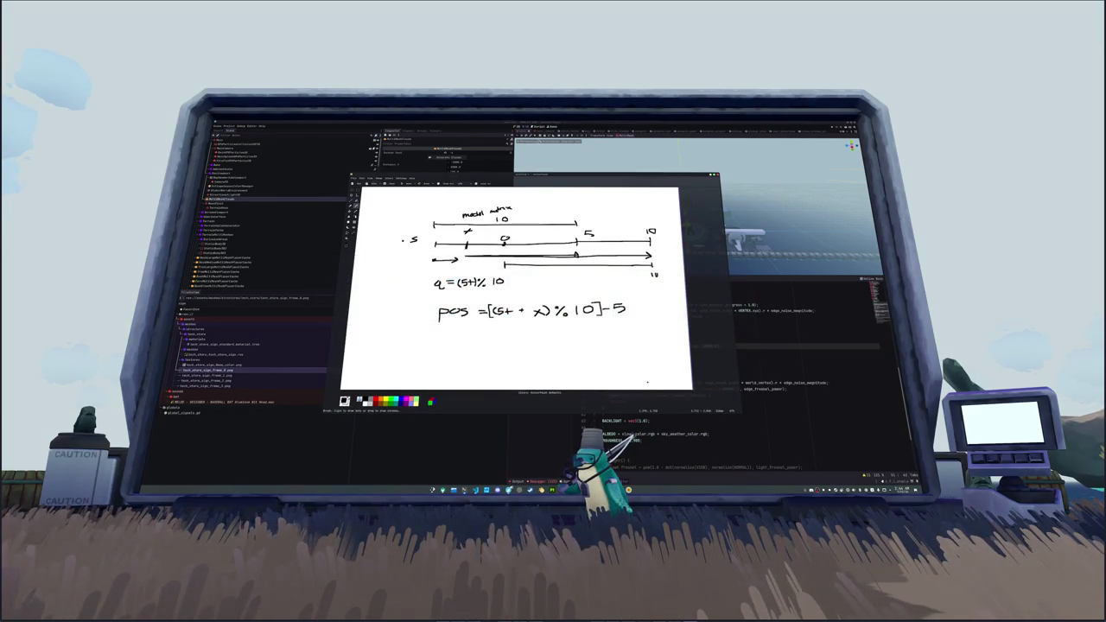
{"action": "key", "text": "alt+Tab"}
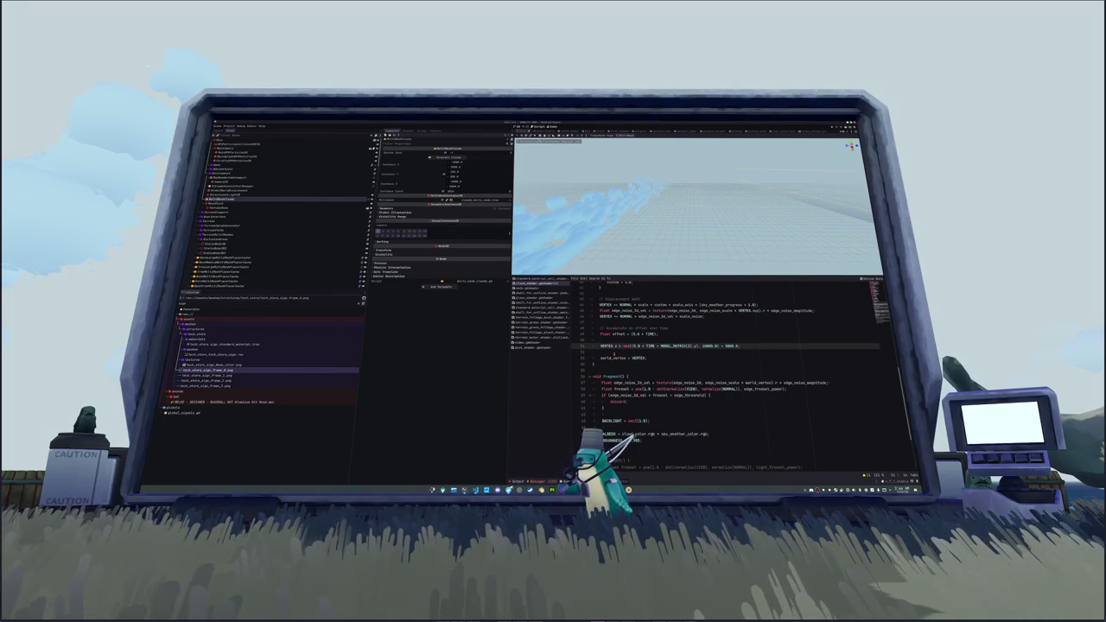
{"action": "key", "text": "alt+Tab"}
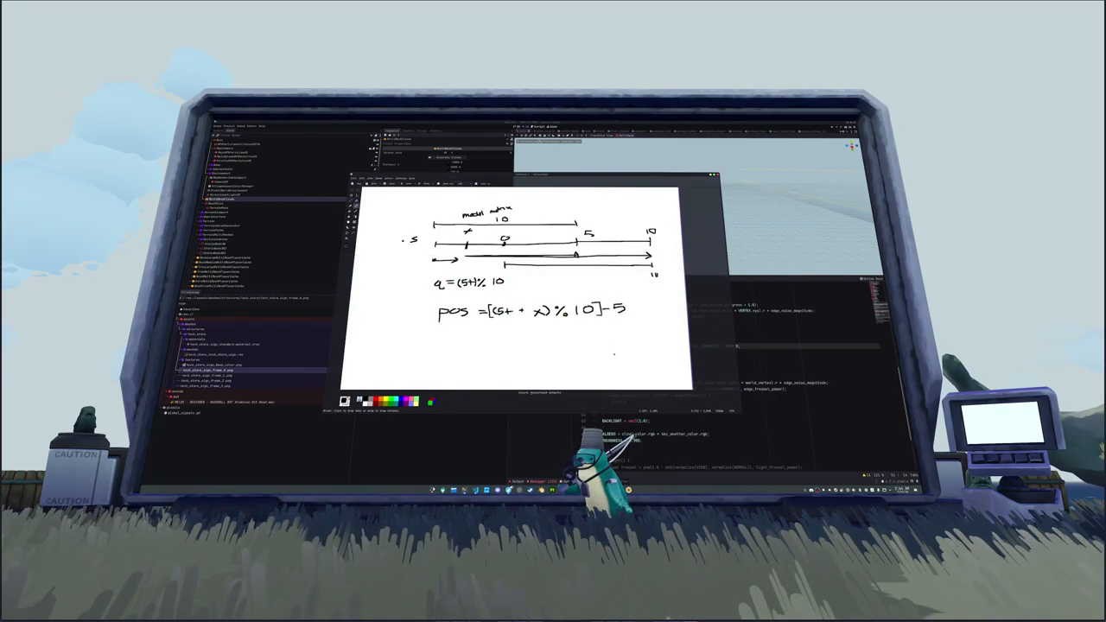
- Insert '2.0 *' before MODEL_MATRIX[3].y in the wrapped VERTEX.y offset line
{"action": "key", "text": "alt+Tab"}
{"action": "left_click", "coordinate": [620, 346]}
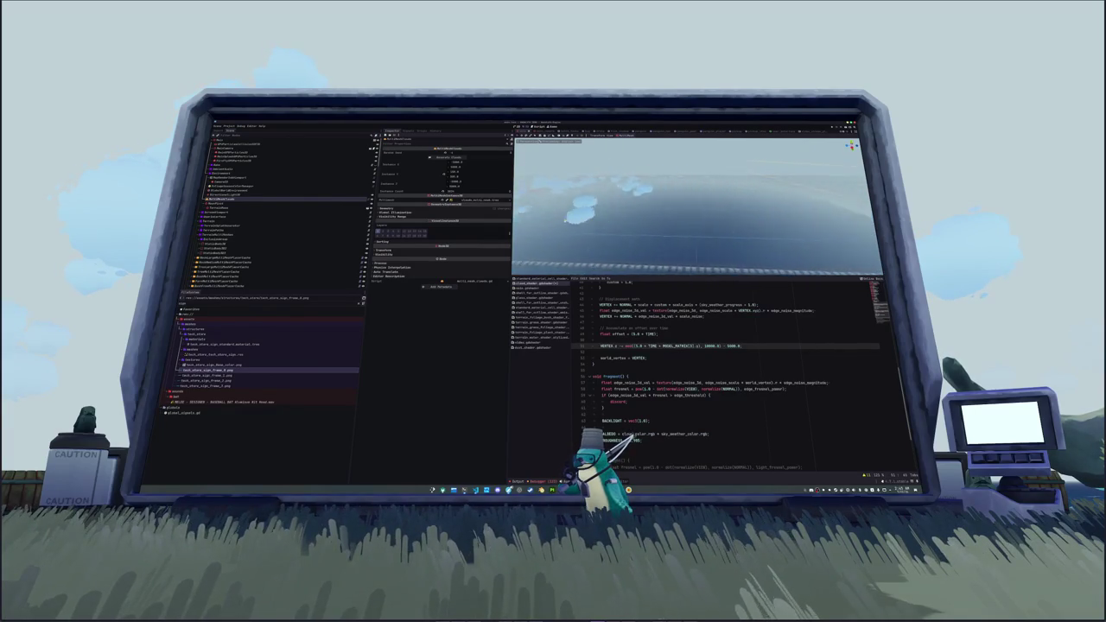
{"action": "left_click", "coordinate": [621, 352]}
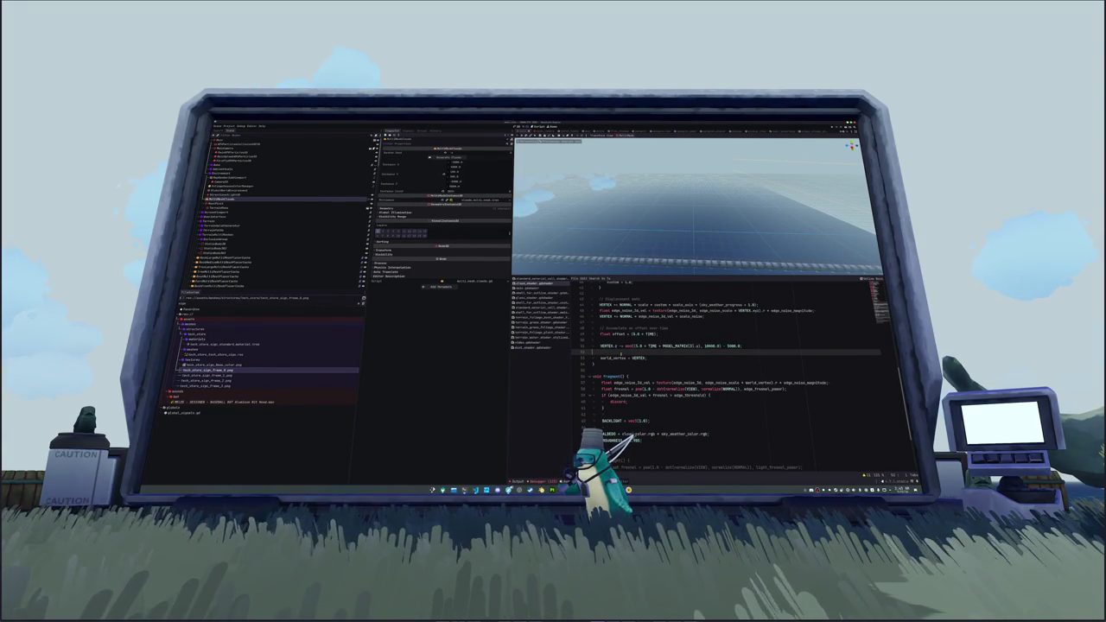
{"action": "key", "text": "Up"}
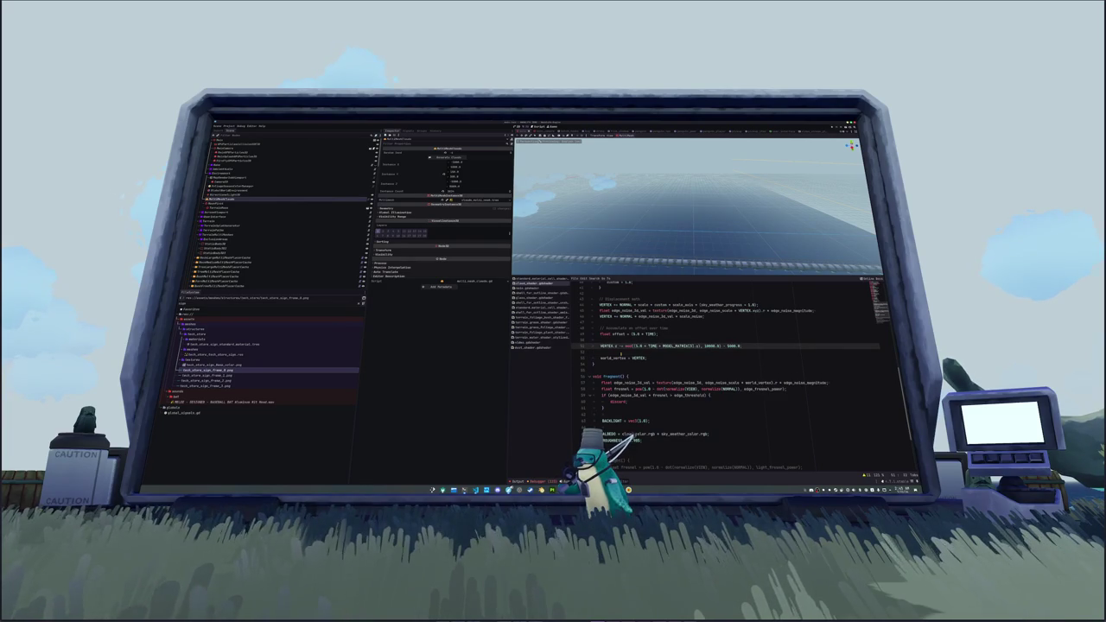
{"action": "key", "text": "Left"}
{"action": "key", "text": "Left"}
{"action": "key", "text": "Left"}
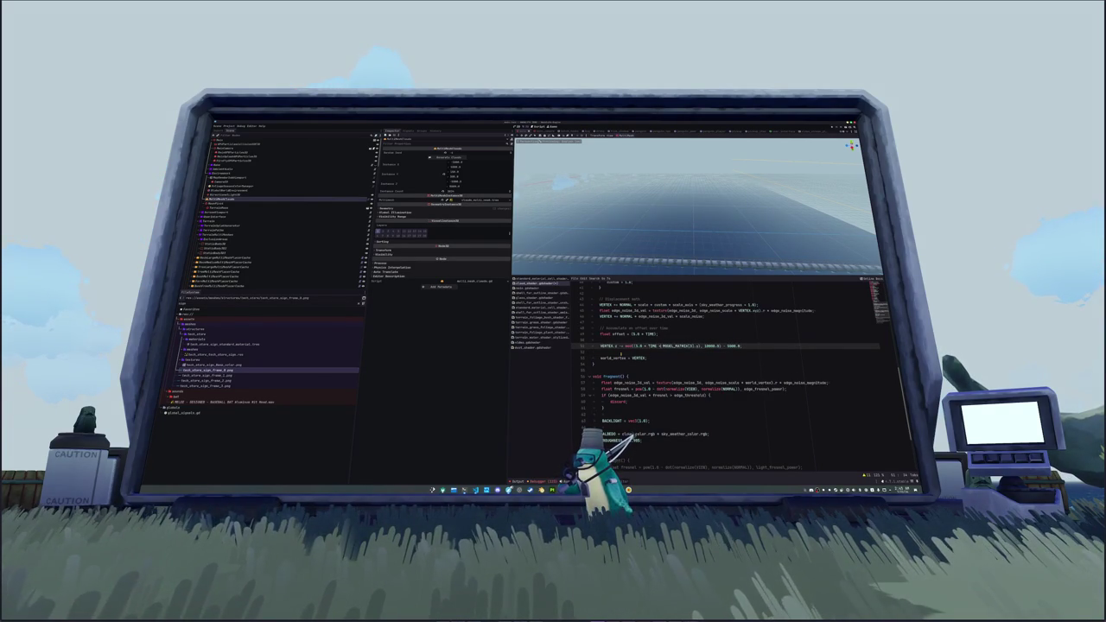
{"action": "type", "text": "2.0 *"}
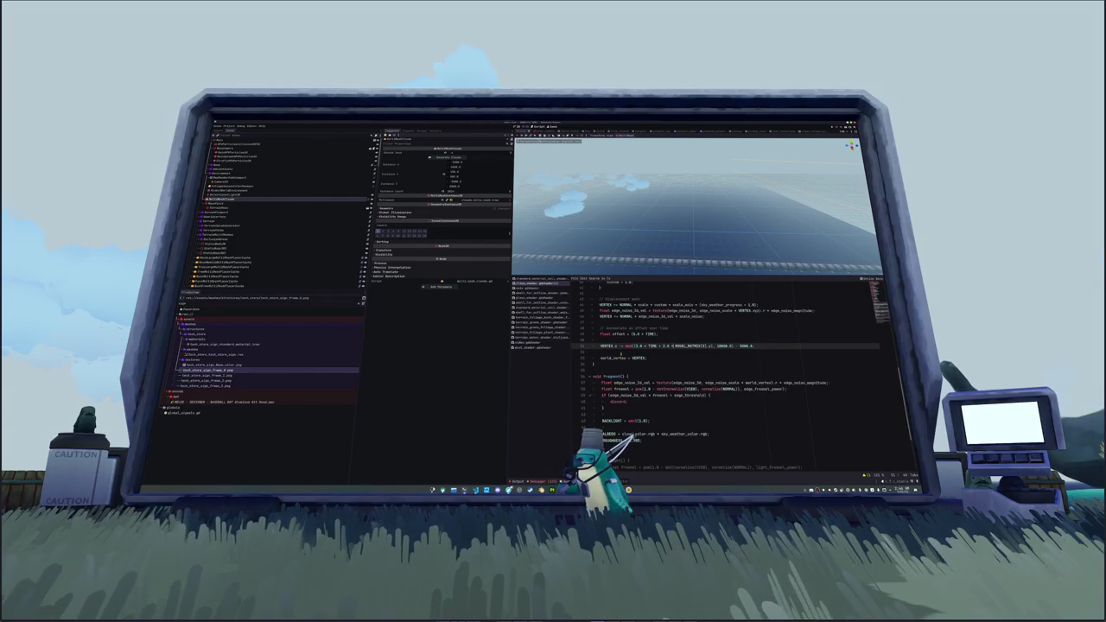
{"action": "double_click", "coordinate": [686, 346]}
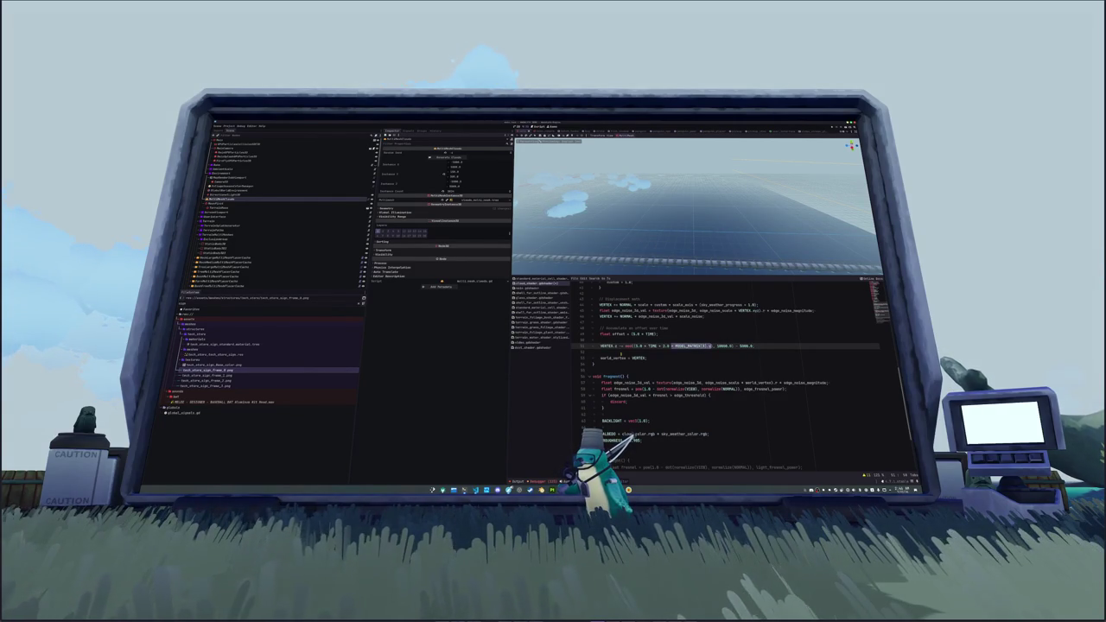
- Try INSTANCE and POS autocomplete built-ins in place of MODEL_MATRIX on the offset line
{"action": "type", "text": "in"}
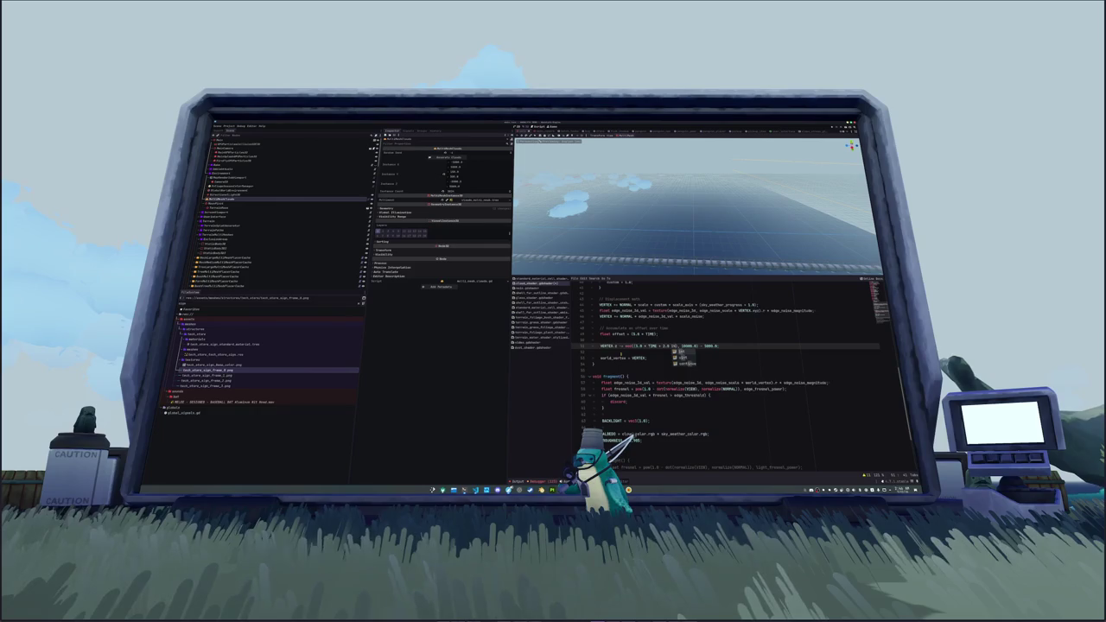
{"action": "key", "text": "BackSpace"}
{"action": "key", "text": "BackSpace"}
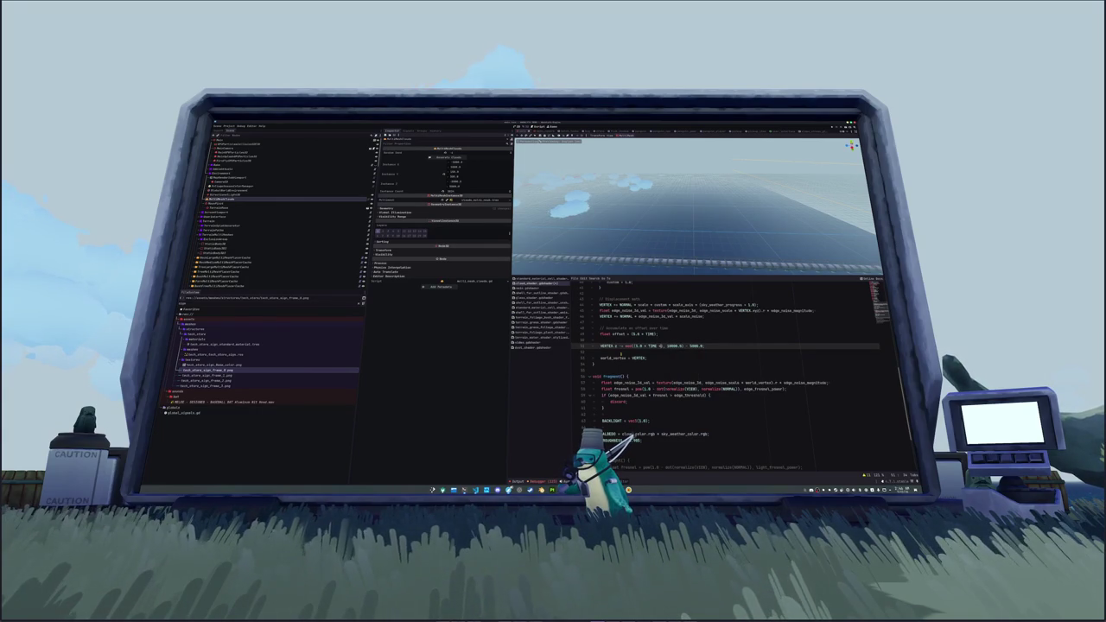
{"action": "type", "text": "I"}
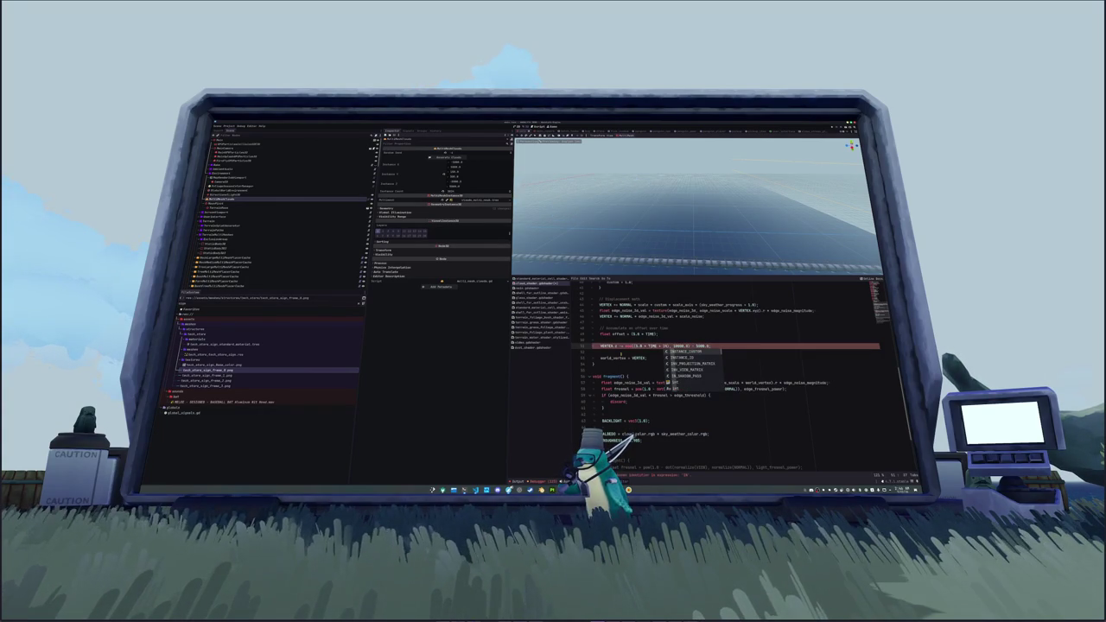
{"action": "type", "text": "NSTANCE"}
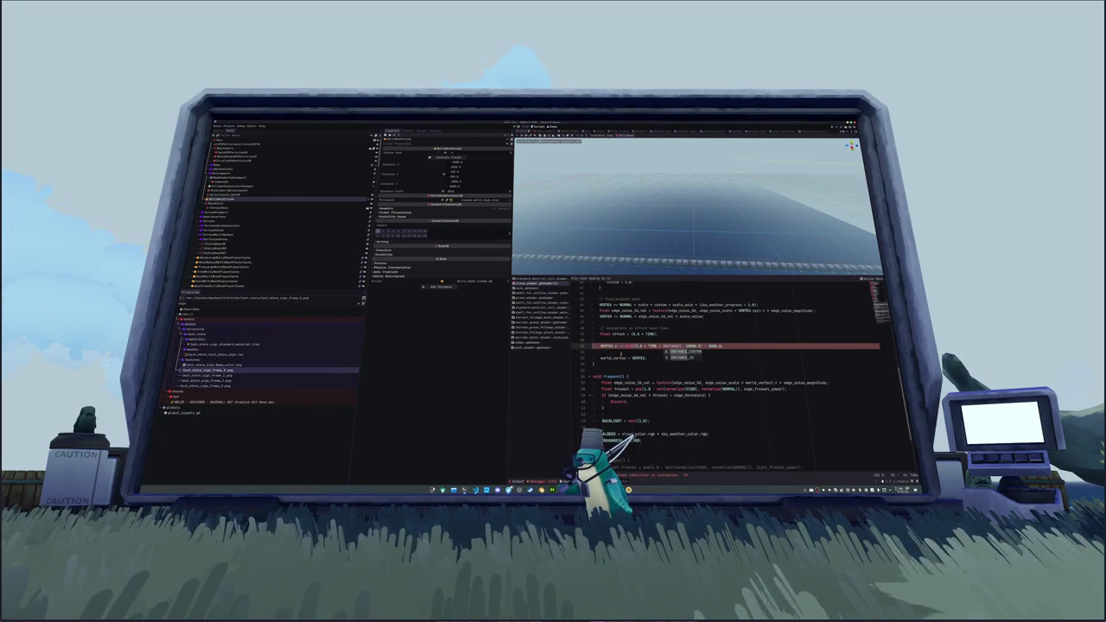
{"action": "key", "text": "BackSpace"}
{"action": "key", "text": "BackSpace"}
{"action": "key", "text": "BackSpace"}
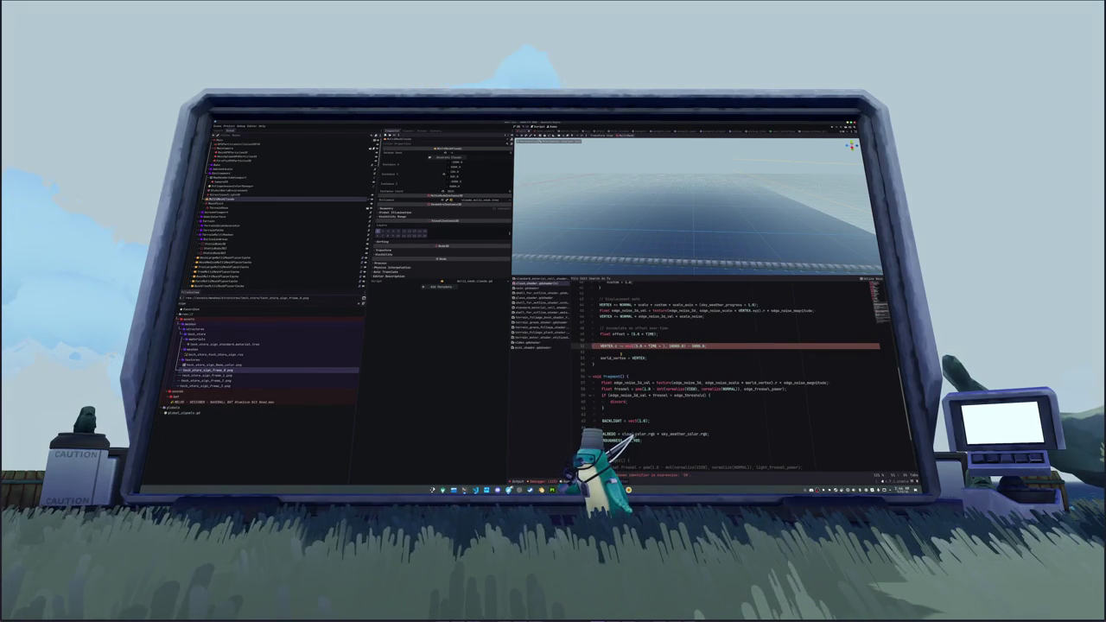
{"action": "type", "text": "INST"}
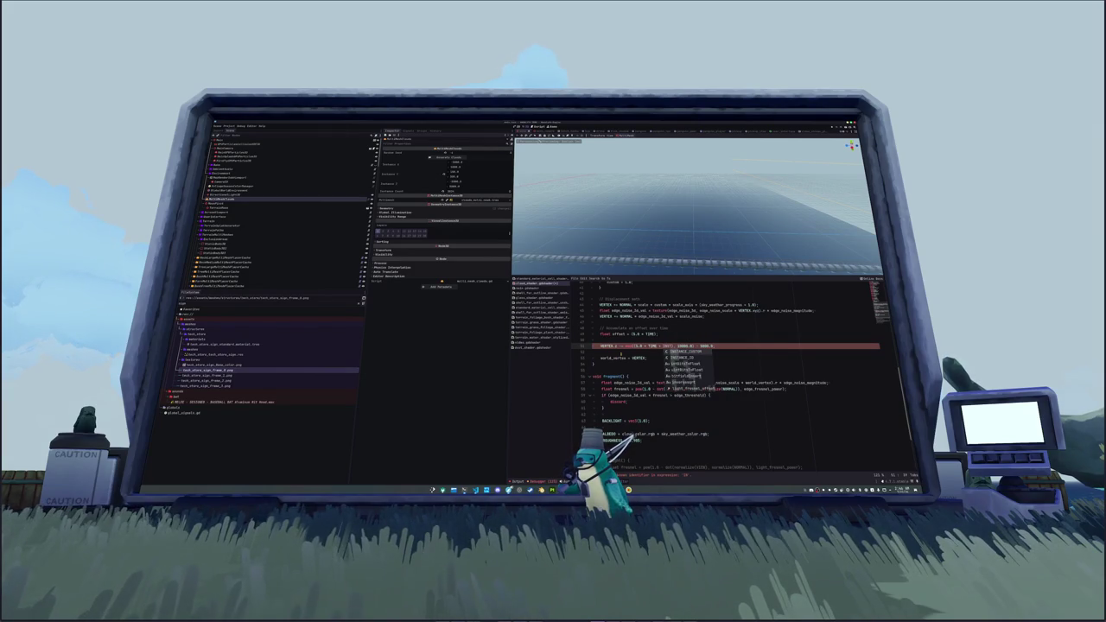
{"action": "key", "text": "BackSpace"}
{"action": "key", "text": "BackSpace"}
{"action": "key", "text": "BackSpace"}
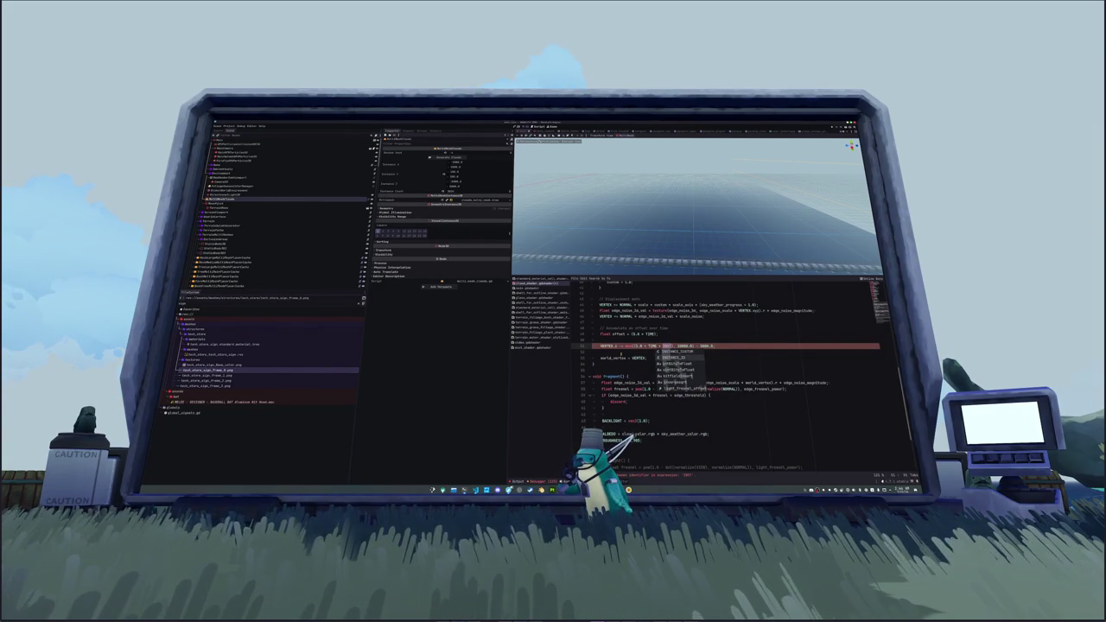
{"action": "key", "text": "BackSpace"}
{"action": "key", "text": "BackSpace"}
{"action": "key", "text": "BackSpace"}
{"action": "type", "text": "POS"}
{"action": "key", "text": "Down"}
{"action": "key", "text": "Down"}
{"action": "key", "text": "Down"}
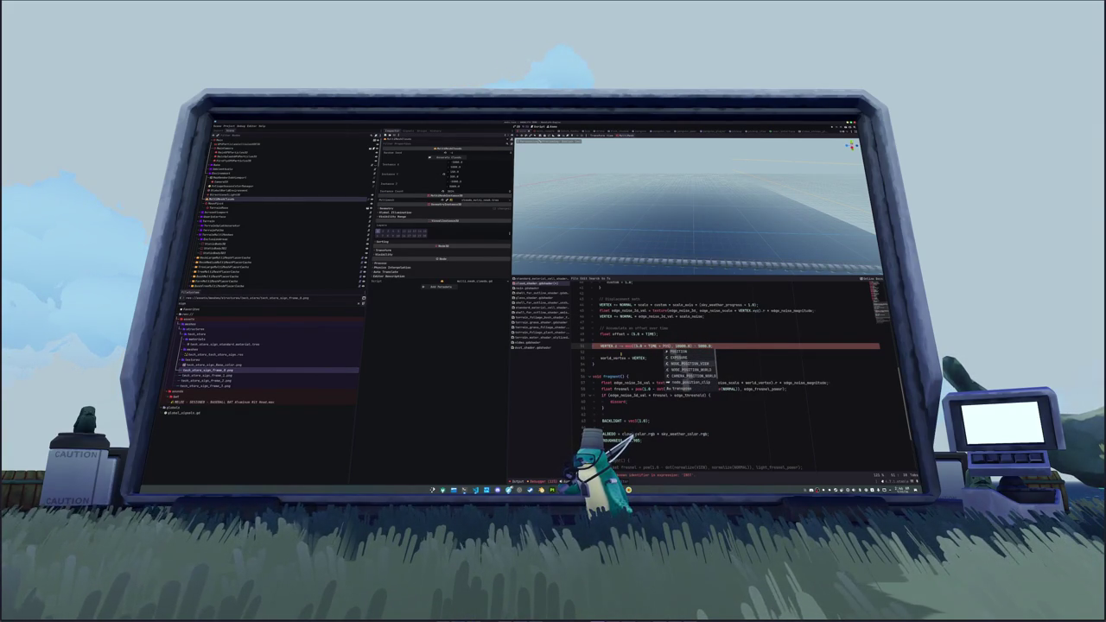
{"action": "key", "text": "BackSpace"}
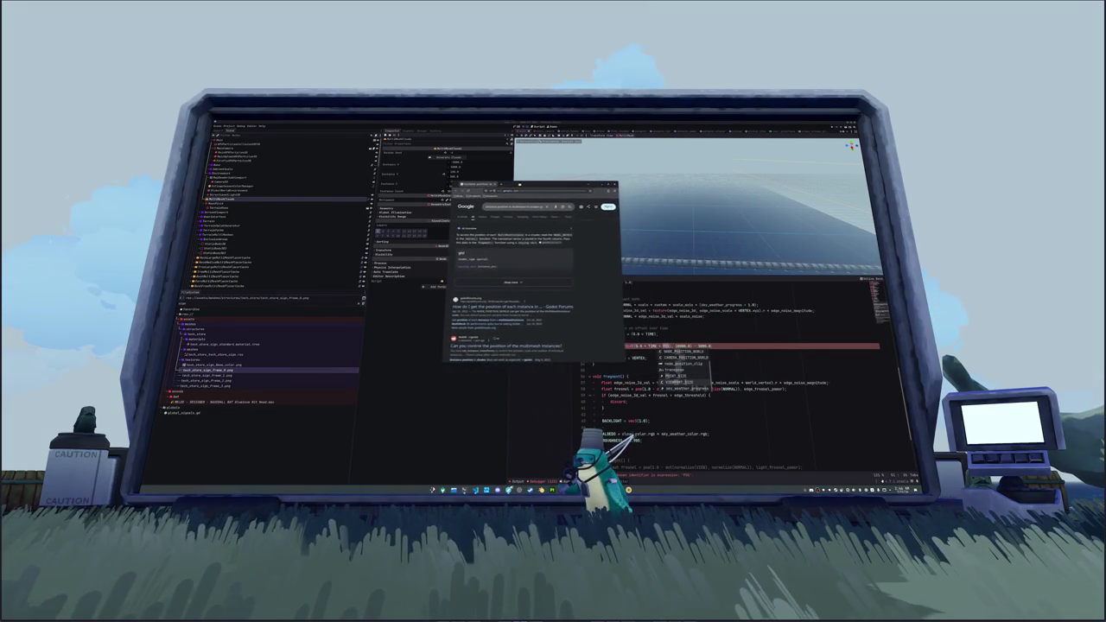
- Read up on per-instance MultiMesh world positions, then return to Godot's glass shader
{"action": "middle_click", "coordinate": [499, 239]}
{"action": "left_click", "coordinate": [462, 215]}
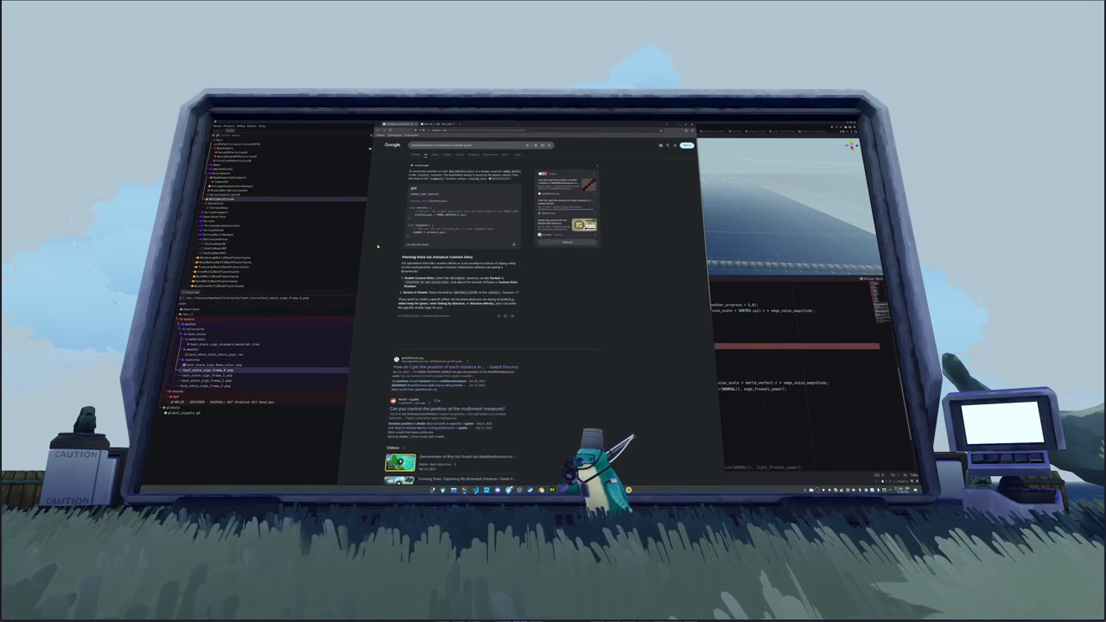
{"action": "scroll", "coordinate": [378, 242], "scroll_direction": "down", "scroll_amount": 3}
{"action": "scroll", "coordinate": [379, 243], "scroll_direction": "up", "scroll_amount": 1}
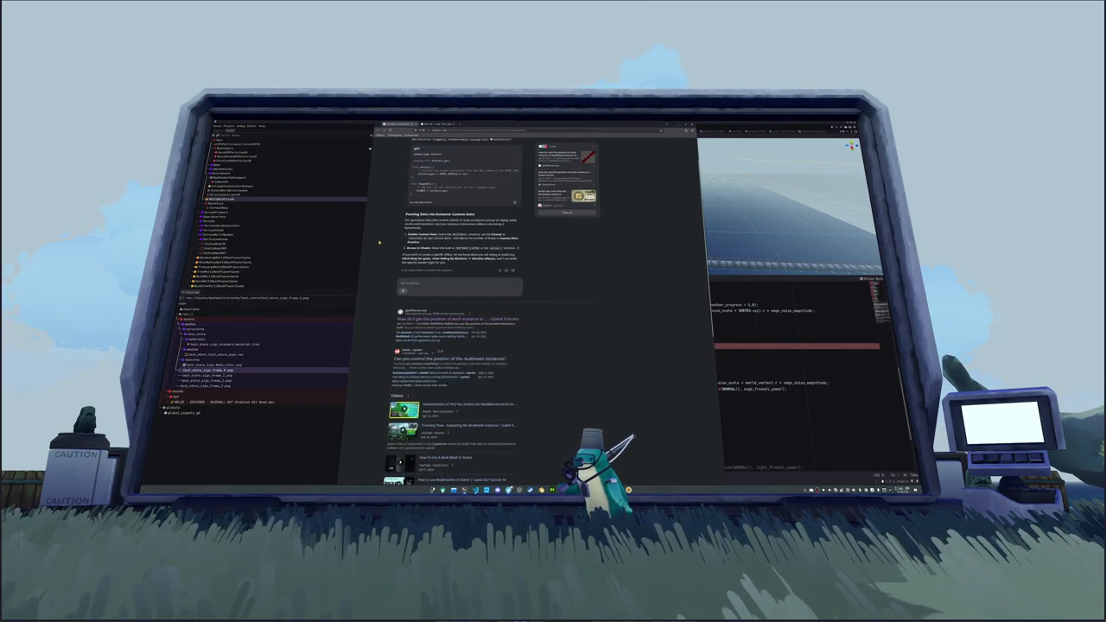
{"action": "scroll", "coordinate": [377, 241], "scroll_direction": "down", "scroll_amount": 3}
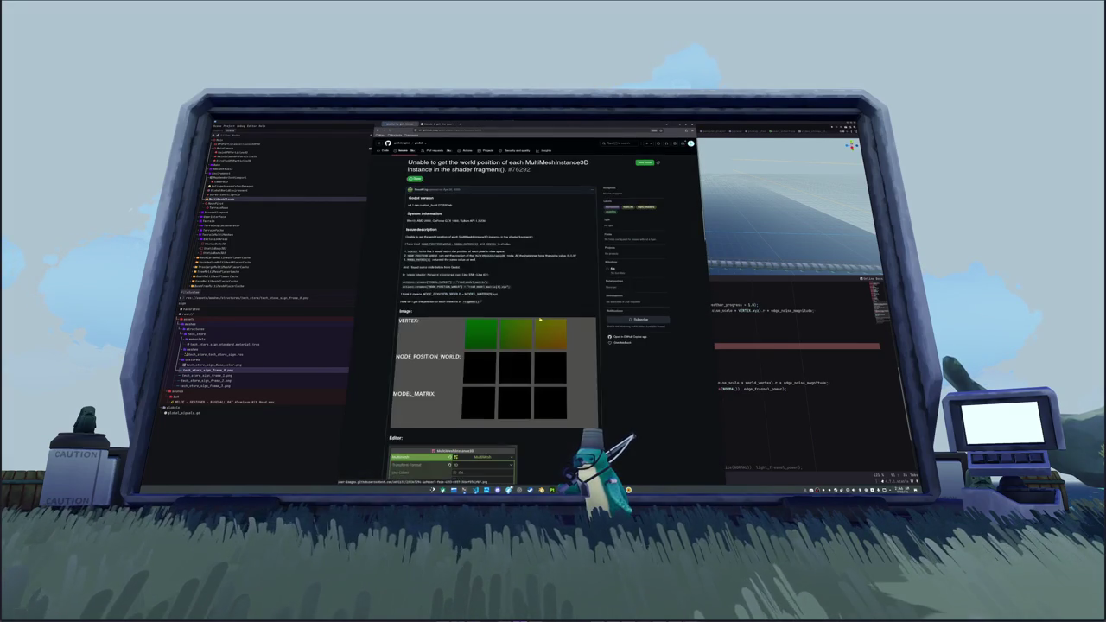
{"action": "scroll", "coordinate": [540, 320], "scroll_direction": "down", "scroll_amount": 5}
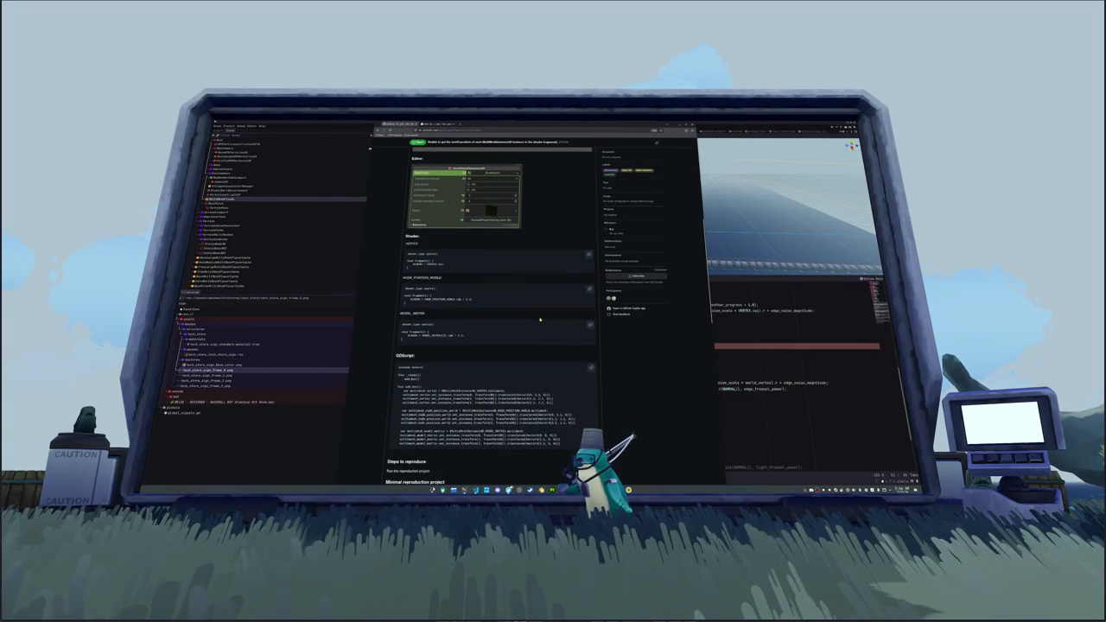
{"action": "scroll", "coordinate": [540, 320], "scroll_direction": "down", "scroll_amount": 3}
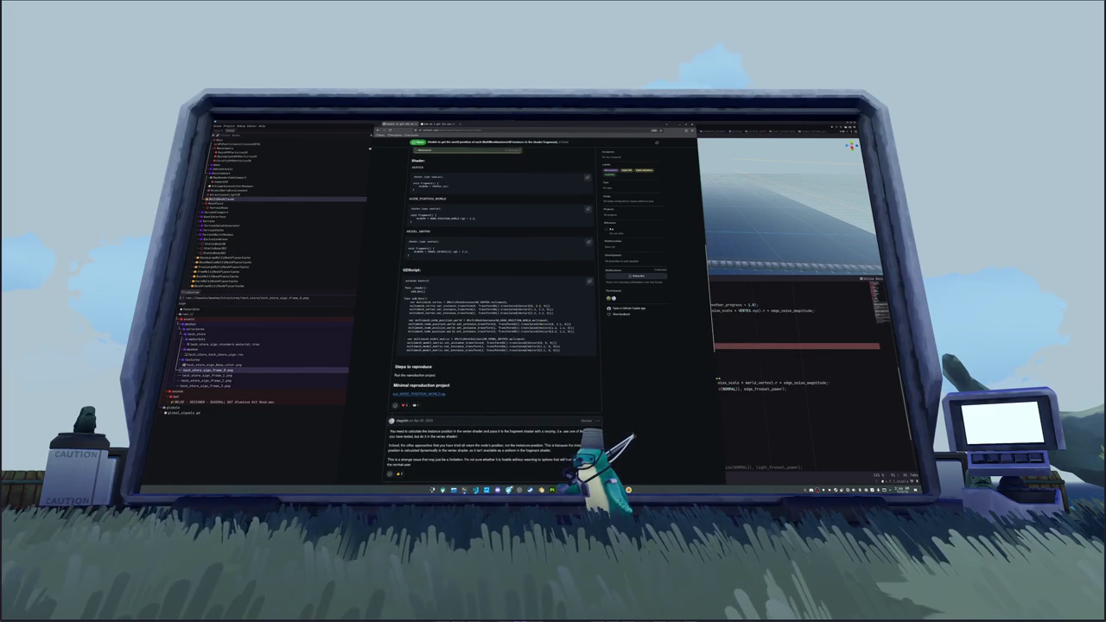
{"action": "key", "text": "alt+Tab"}
{"action": "left_click", "coordinate": [541, 296]}
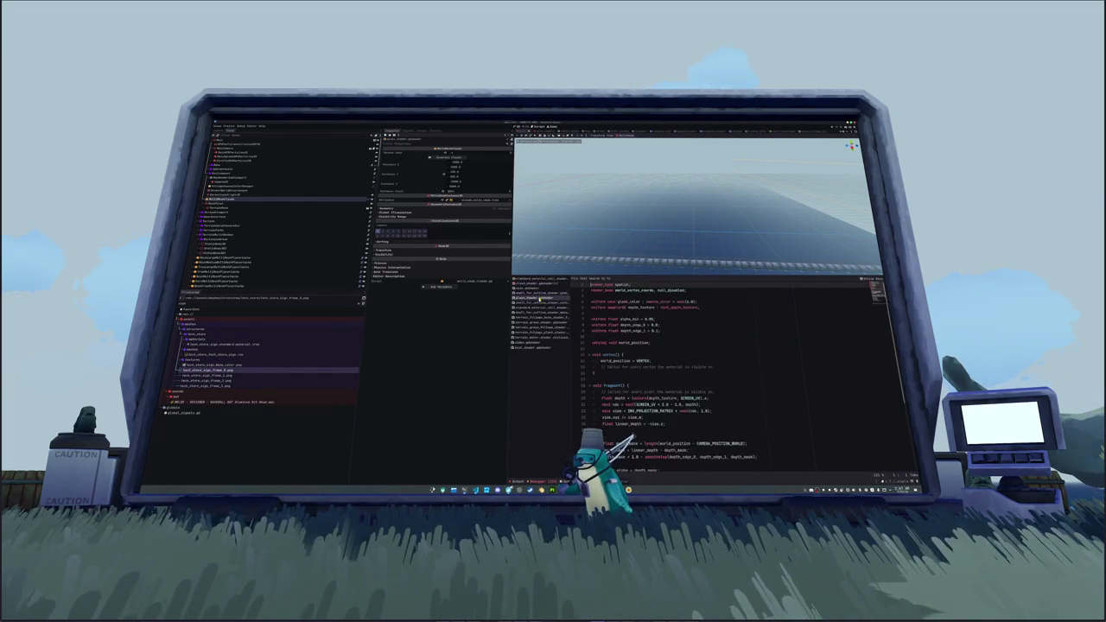
- Step through the terrain foliage and grass shaders to reach terrain_grass_foliage_shader
{"action": "left_click", "coordinate": [540, 308]}
{"action": "left_click", "coordinate": [541, 317]}
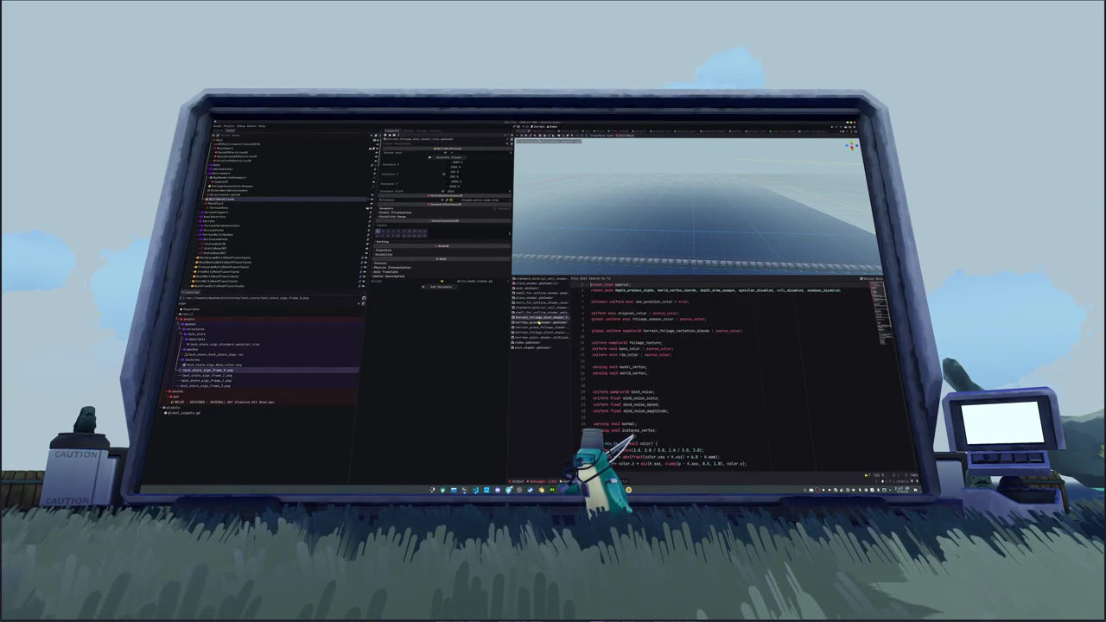
{"action": "left_click", "coordinate": [540, 323]}
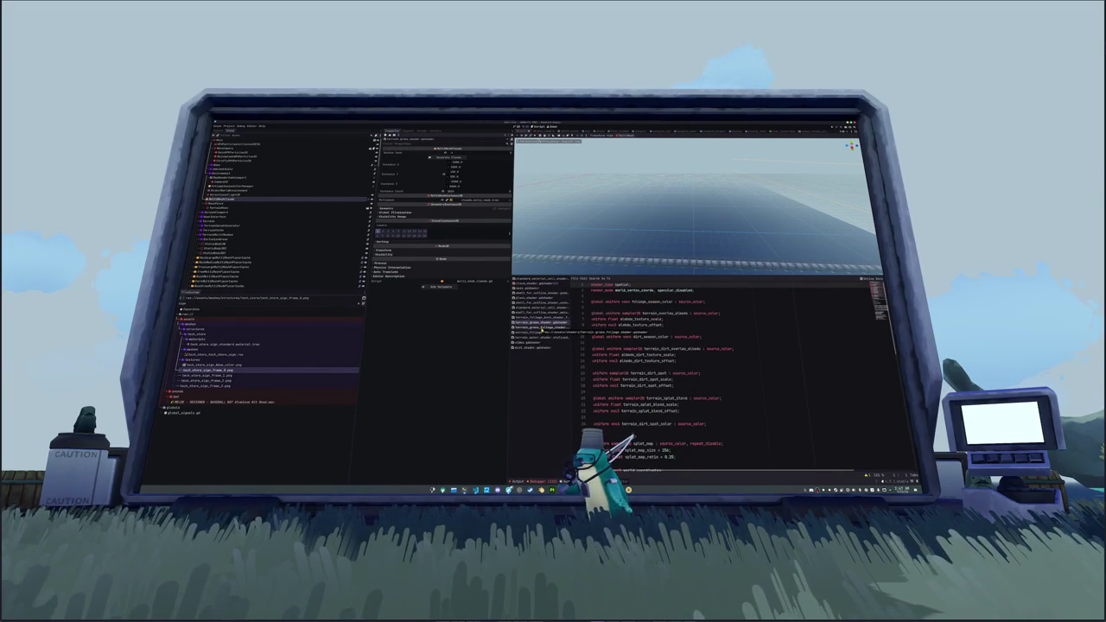
{"action": "left_click", "coordinate": [542, 329]}
{"action": "scroll", "coordinate": [734, 372], "scroll_direction": "down", "scroll_amount": 5}
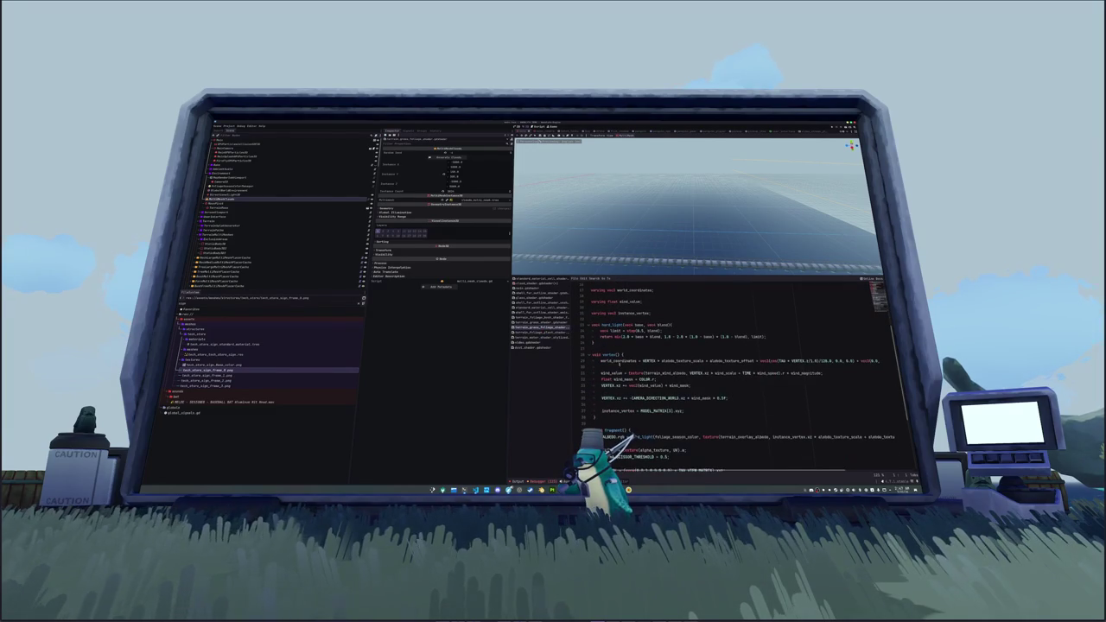
{"action": "scroll", "coordinate": [752, 374], "scroll_direction": "down", "scroll_amount": 2}
- Inspect how instance_vertex is taken from MODEL_MATRIX[3].xyz in the grass foliage shader
{"action": "left_click", "coordinate": [608, 367]}
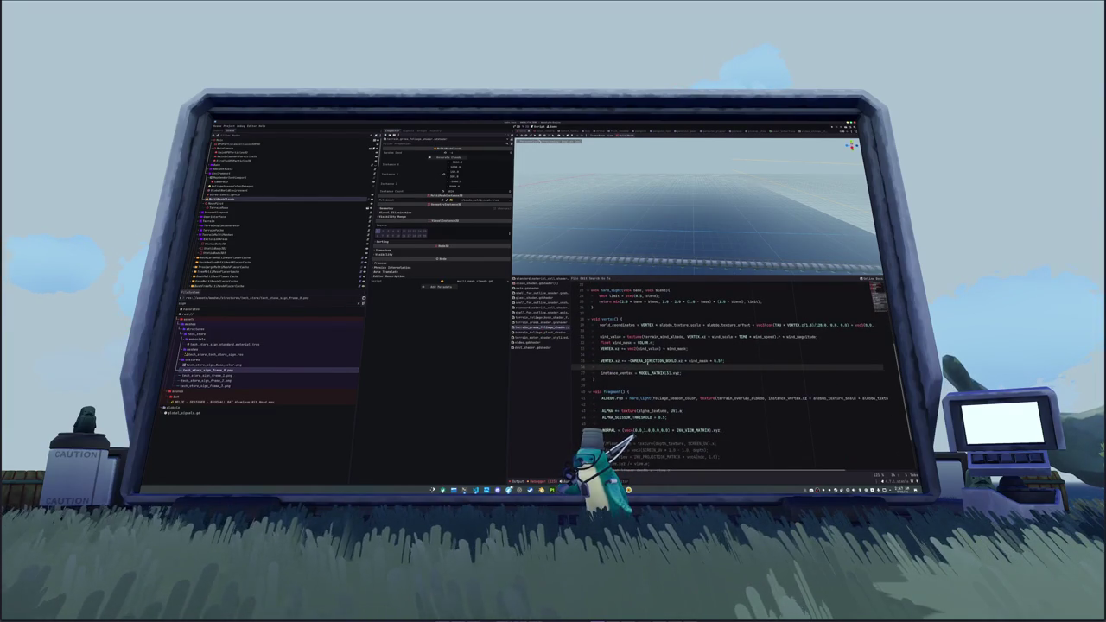
{"action": "left_click", "coordinate": [661, 330]}
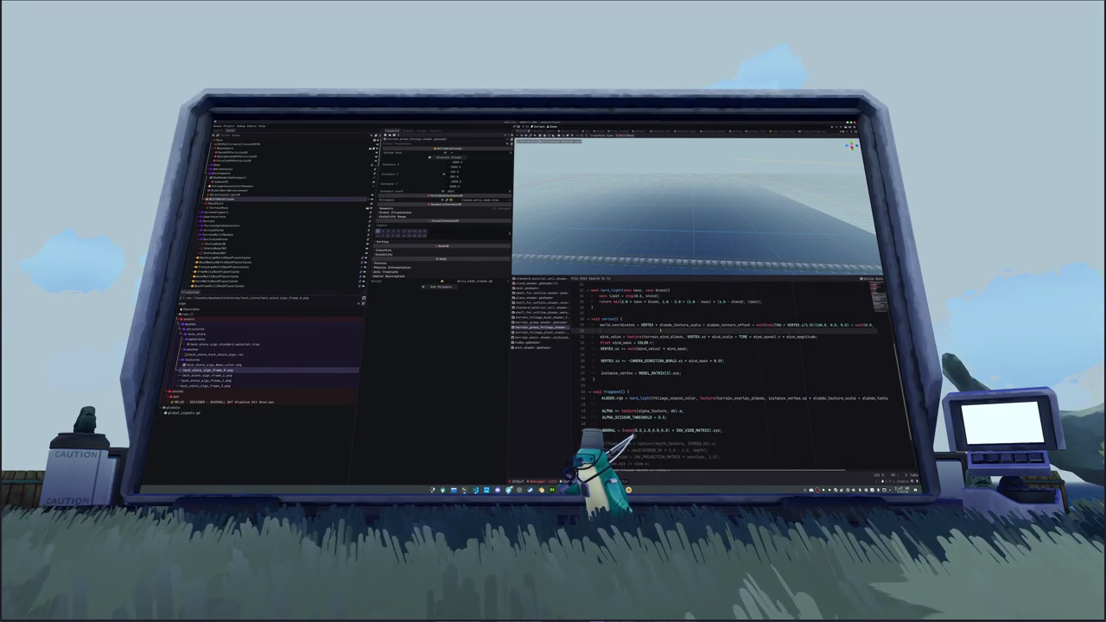
{"action": "double_click", "coordinate": [646, 325]}
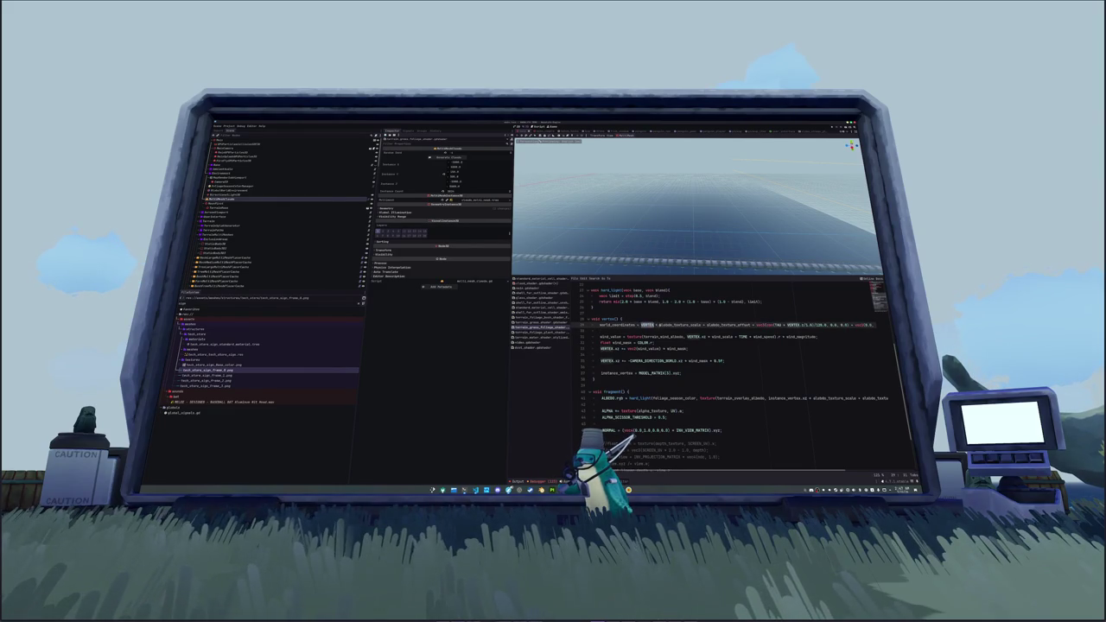
{"action": "double_click", "coordinate": [678, 325]}
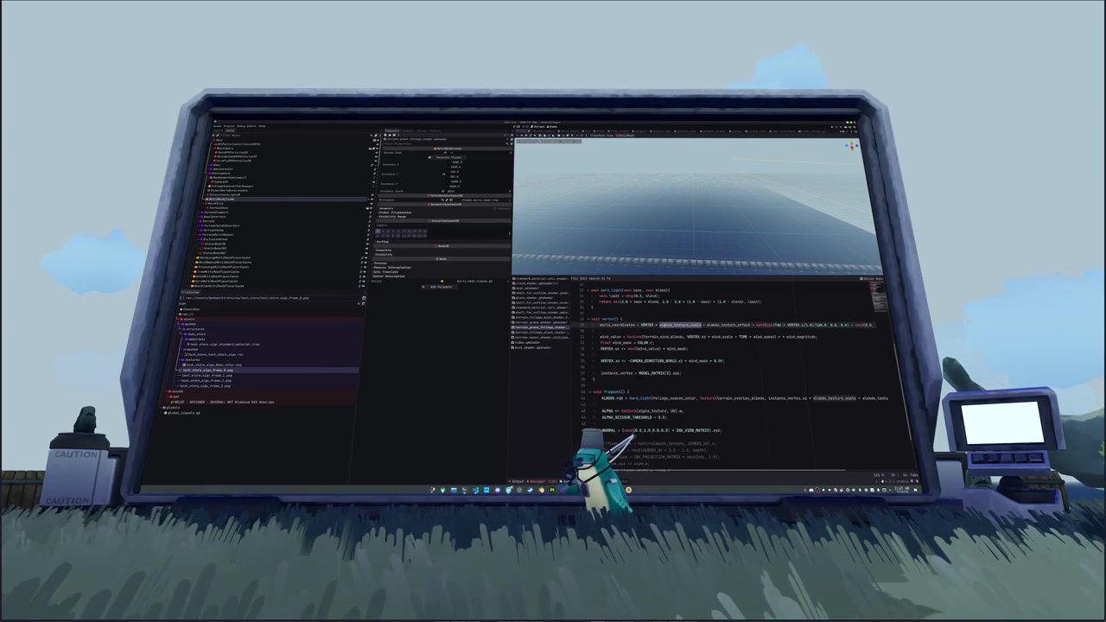
{"action": "double_click", "coordinate": [651, 373]}
{"action": "double_click", "coordinate": [615, 374]}
{"action": "scroll", "coordinate": [617, 374], "scroll_direction": "down", "scroll_amount": 2}
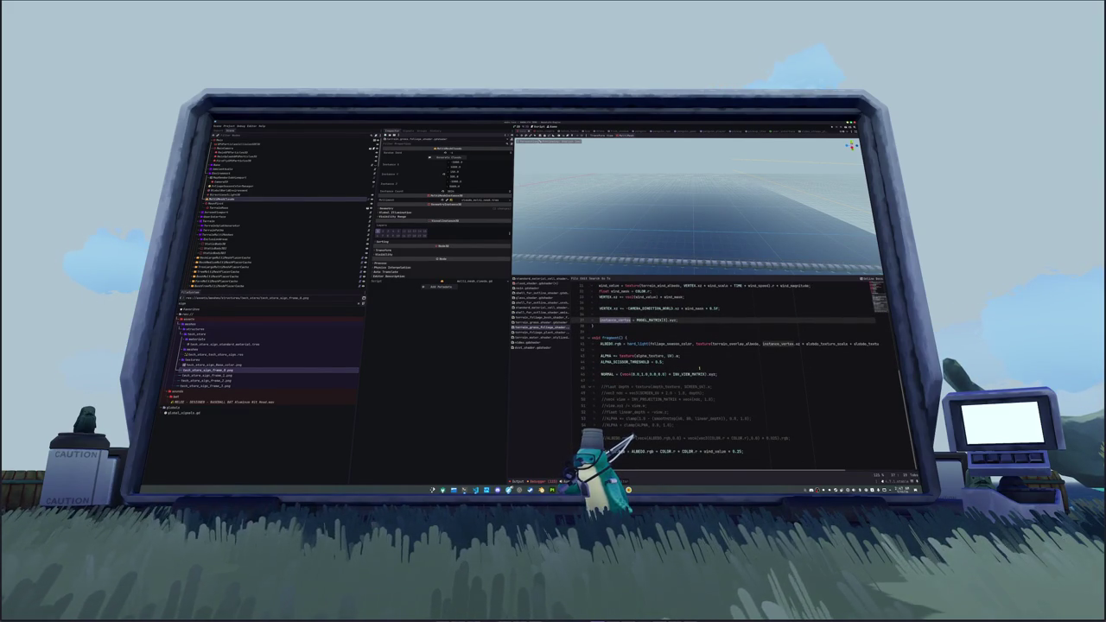
{"action": "scroll", "coordinate": [700, 368], "scroll_direction": "up", "scroll_amount": 3}
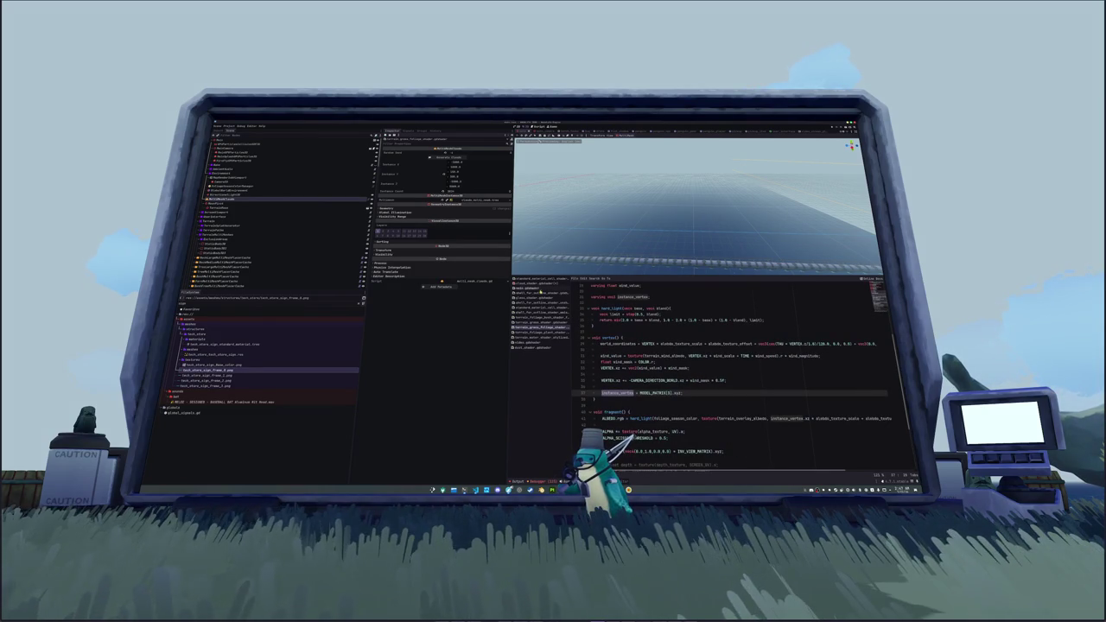
{"action": "left_click", "coordinate": [642, 386]}
{"action": "scroll", "coordinate": [653, 392], "scroll_direction": "up", "scroll_amount": 3}
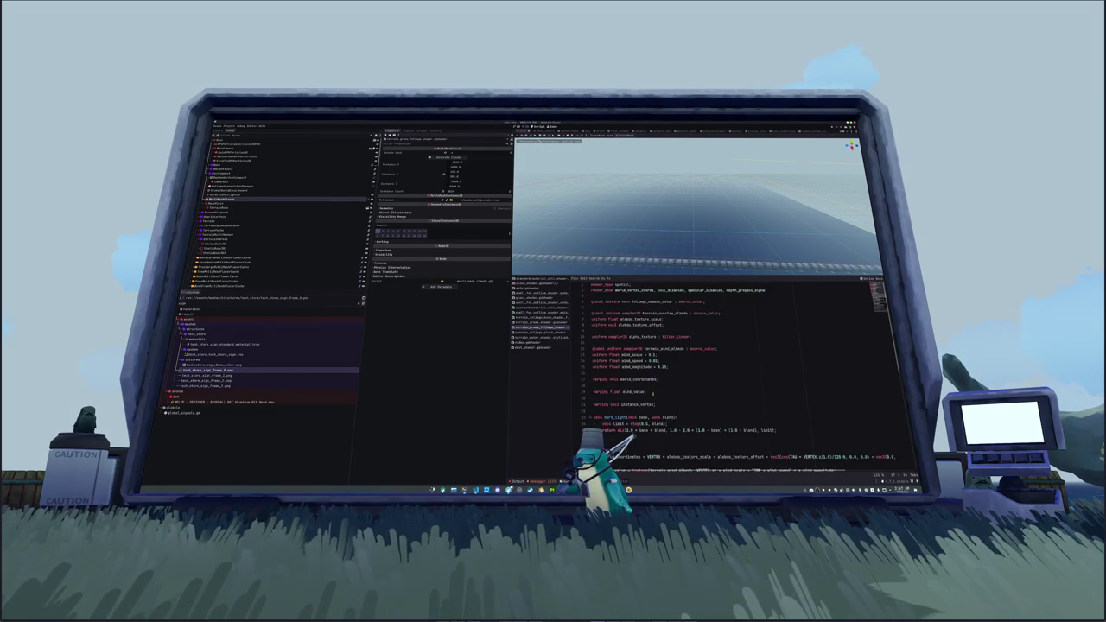
- Return to the cloud shader and select the term after TIME + on the VERTEX.z error line
{"action": "left_click", "coordinate": [542, 285]}
{"action": "left_click", "coordinate": [647, 354]}
{"action": "left_click", "coordinate": [673, 343]}
{"action": "double_click", "coordinate": [666, 348]}
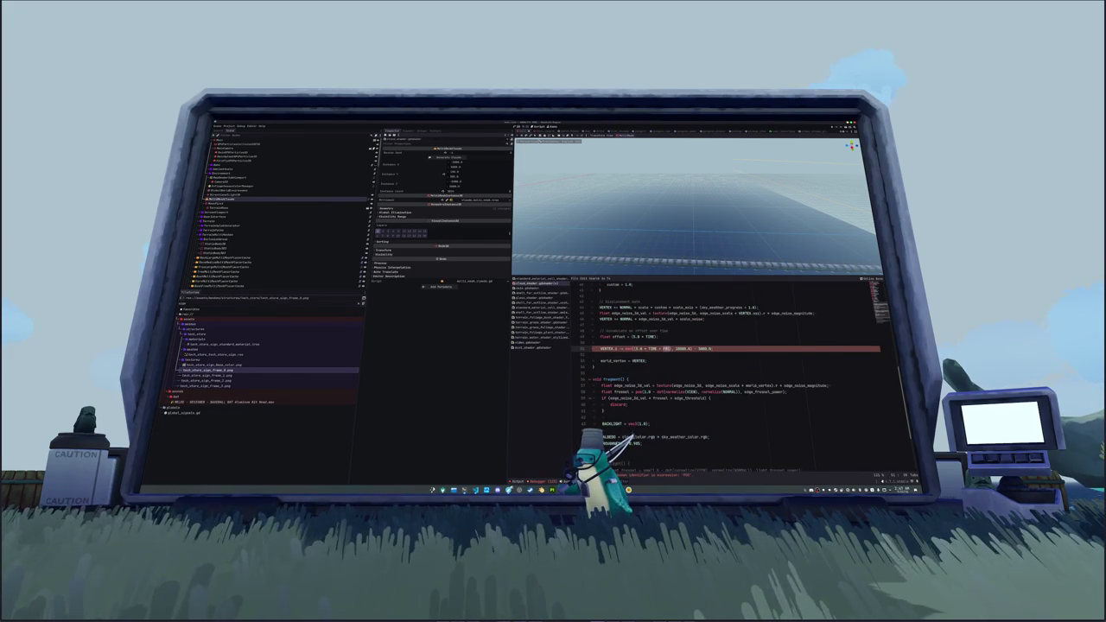
- Replace the selected term in the VERTEX.z offset line with MODEL_MATRIX[3].z
{"action": "type", "text": "MODEL_MATRIX"}
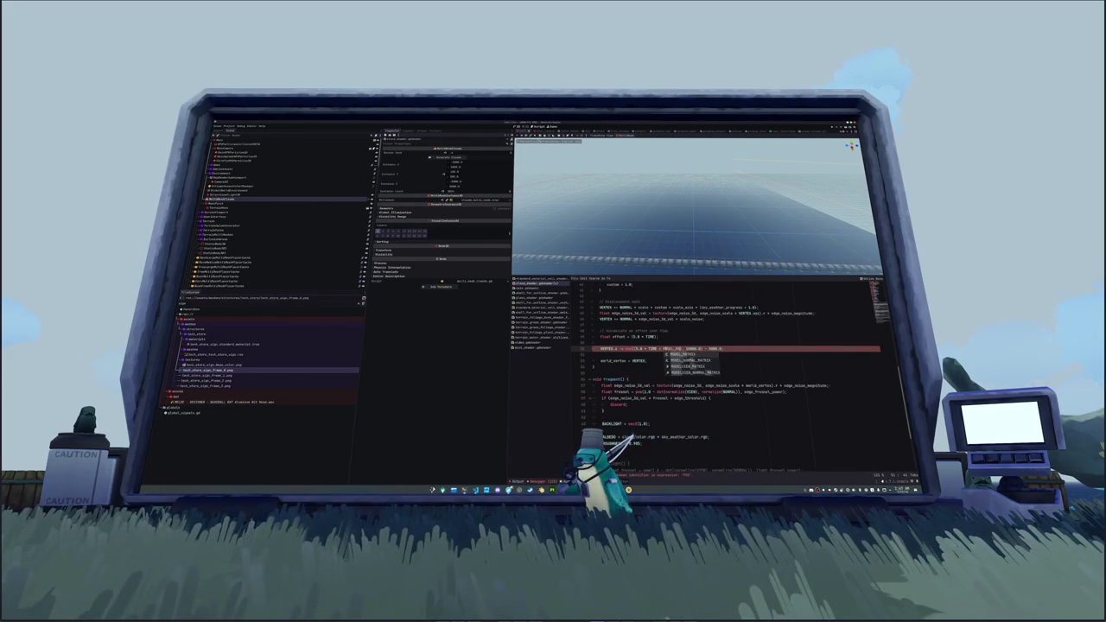
{"action": "key", "text": "Escape"}
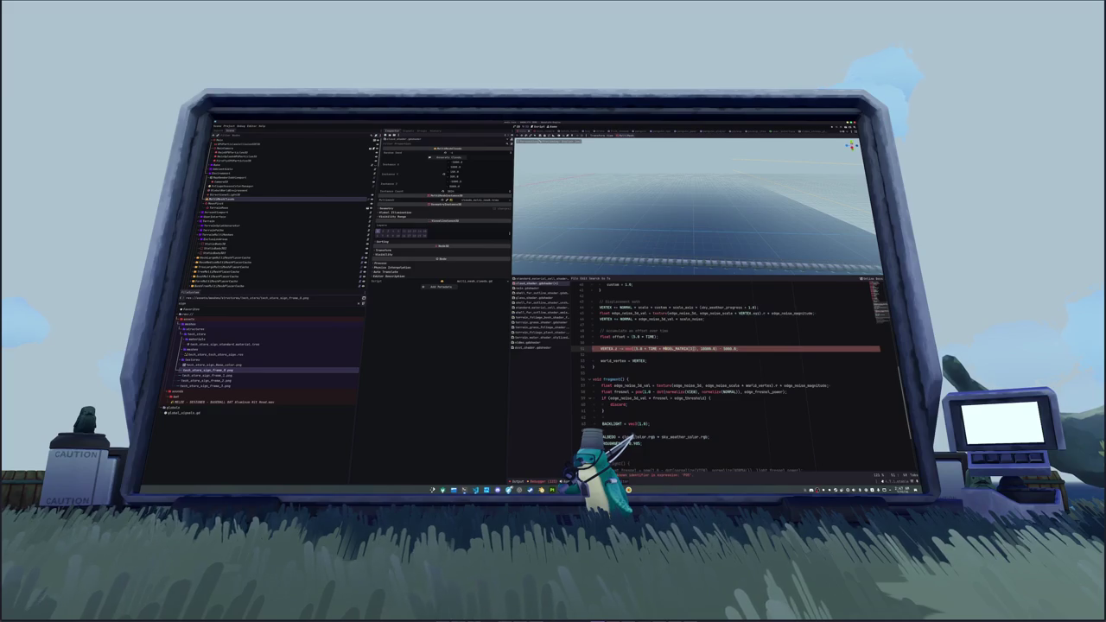
{"action": "type", "text": "."}
{"action": "key", "text": "Escape"}
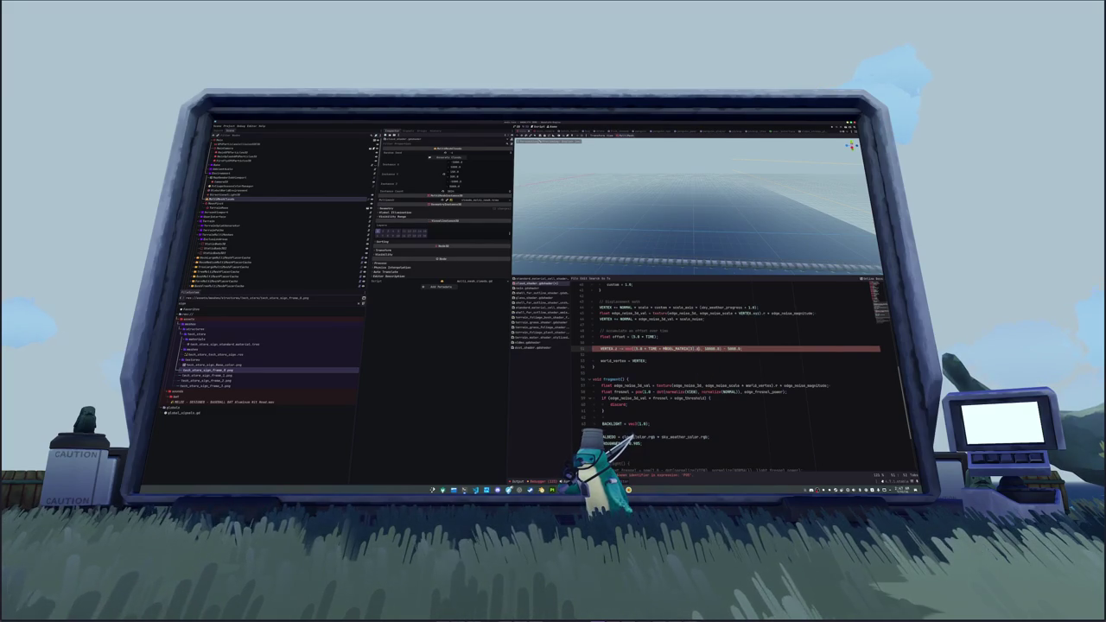
{"action": "type", "text": "z"}
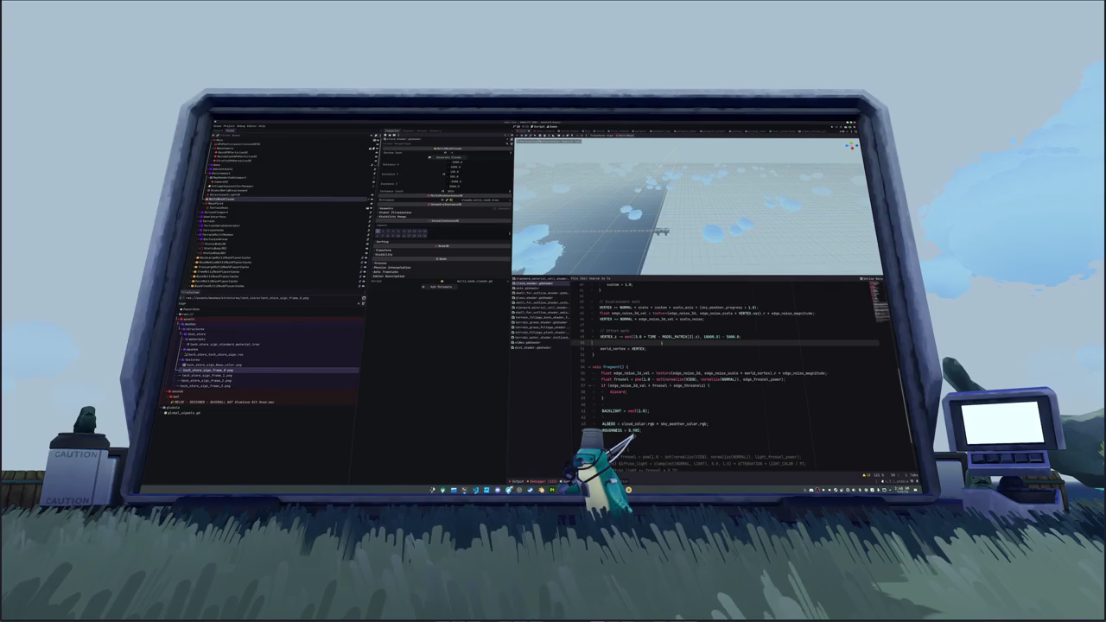
- Replace the 10000.0 constant in the VERTEX.x offset line, starting the new value with 5
{"action": "left_click", "coordinate": [662, 337]}
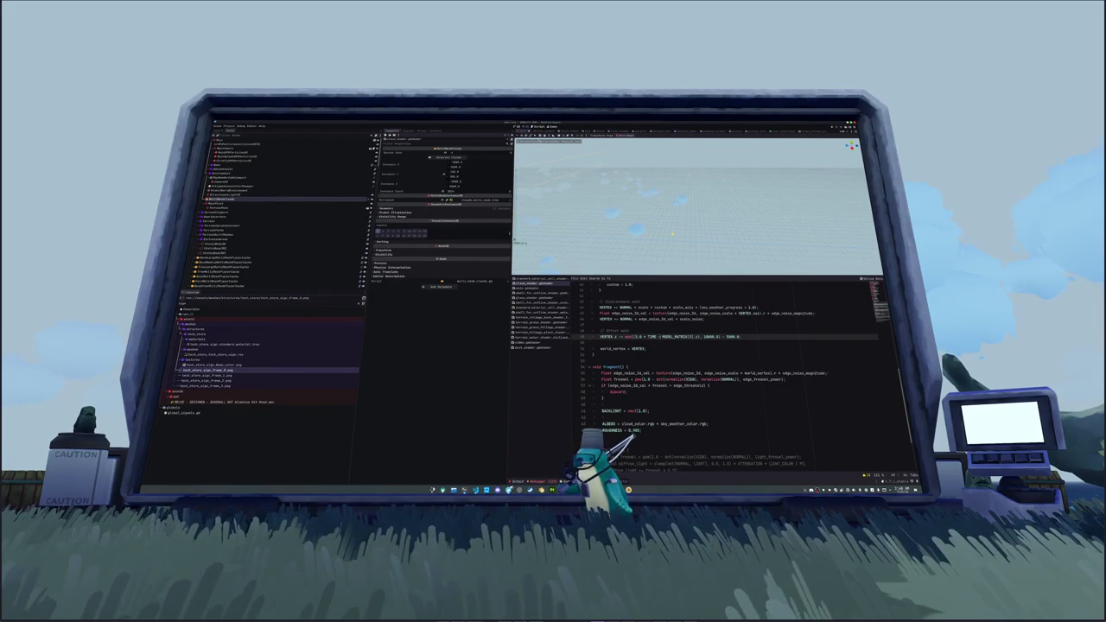
{"action": "double_click", "coordinate": [709, 336]}
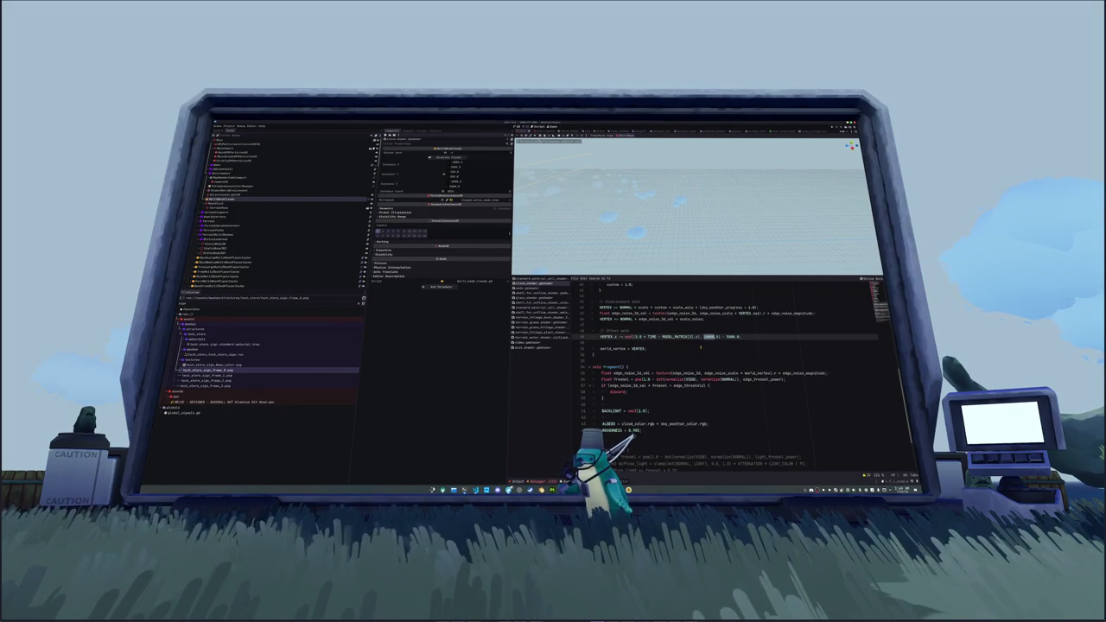
{"action": "type", "text": "5"}
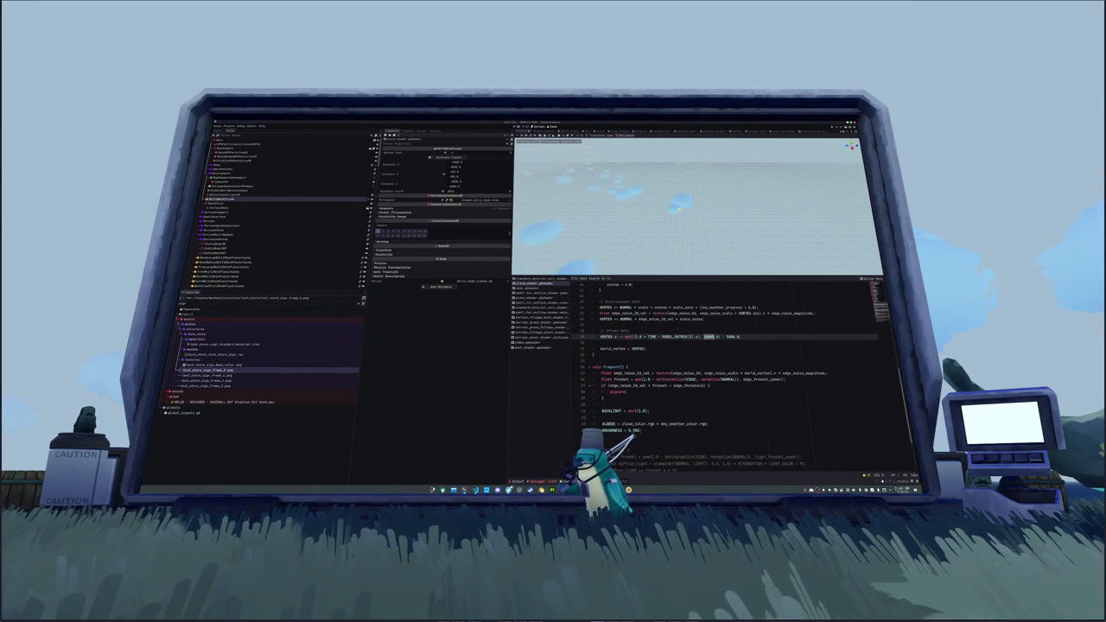
{"action": "type", "text": "d"}
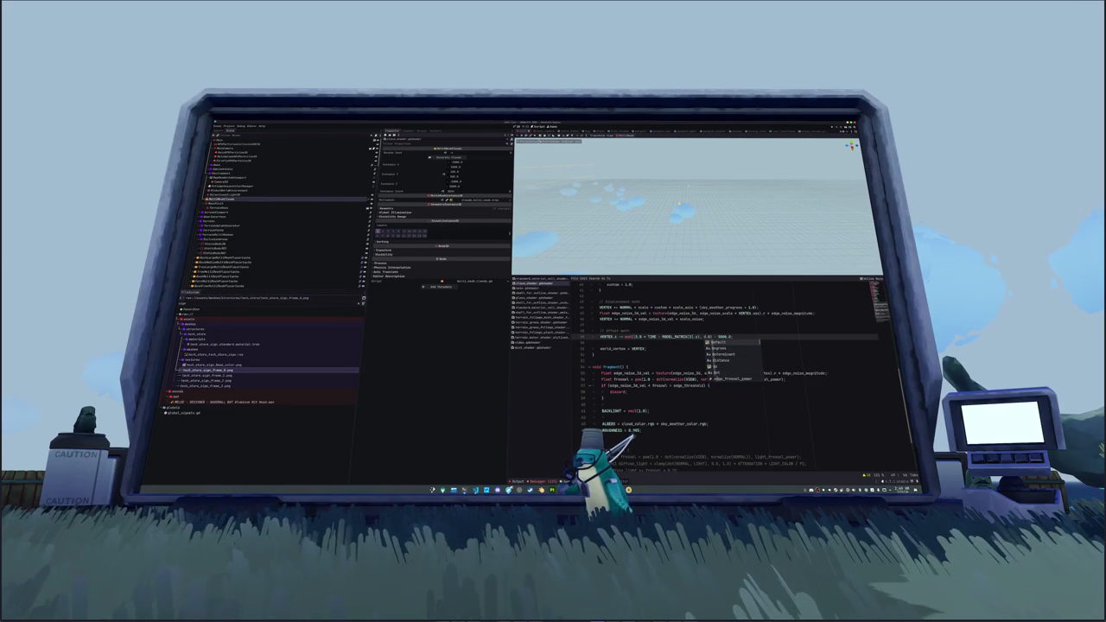
{"action": "type", "text": "e"}
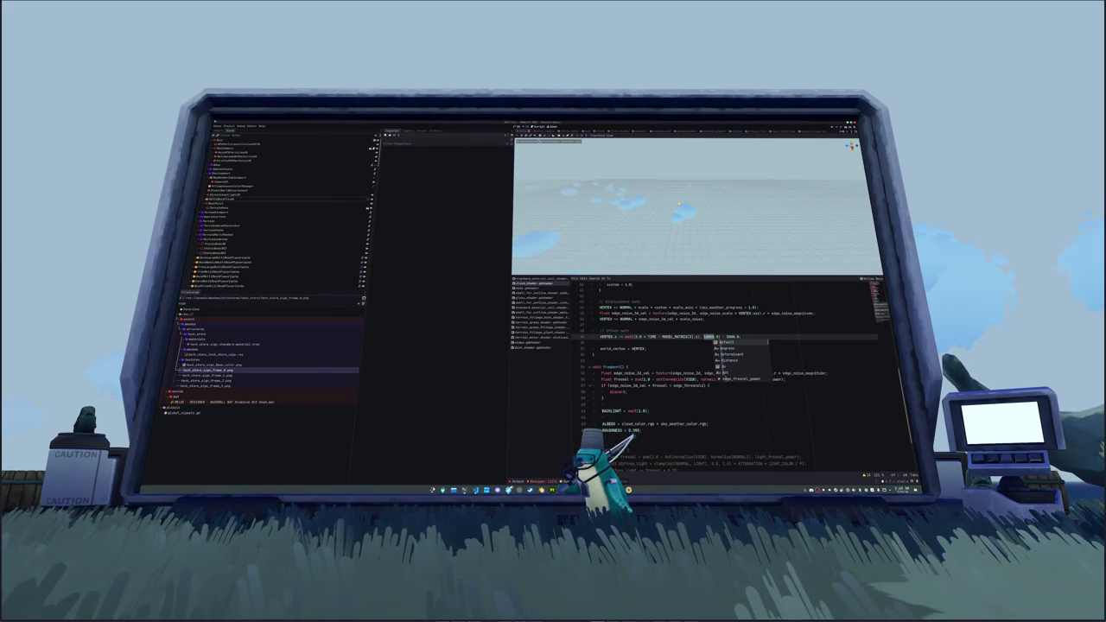
- Append a 0 to the constant in the VERTEX.x offset line
{"action": "left_click", "coordinate": [683, 326]}
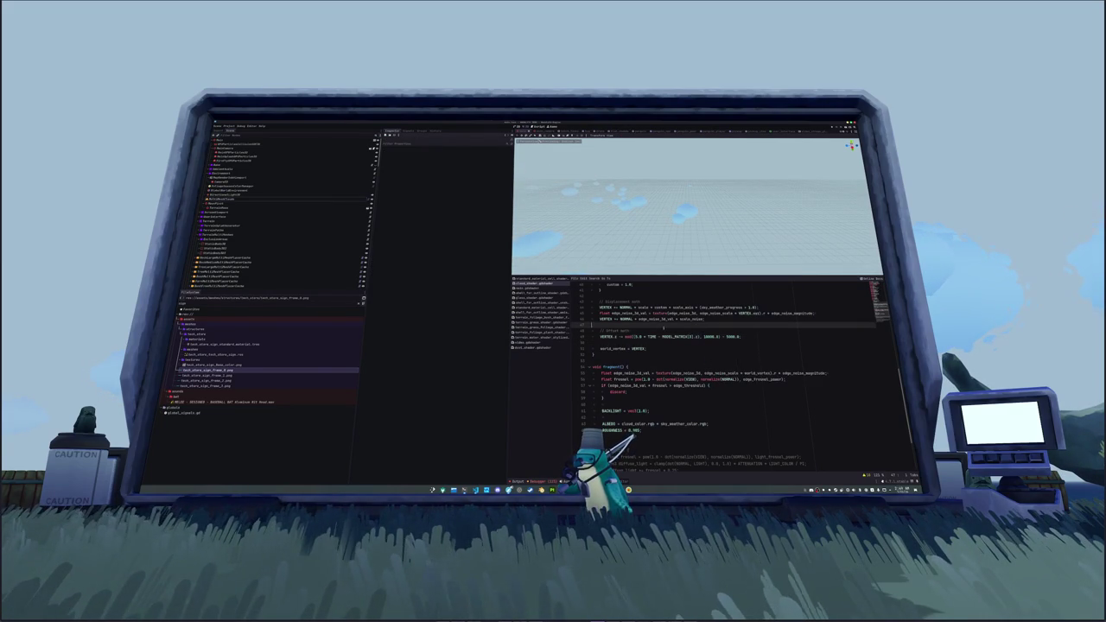
{"action": "left_click", "coordinate": [655, 336]}
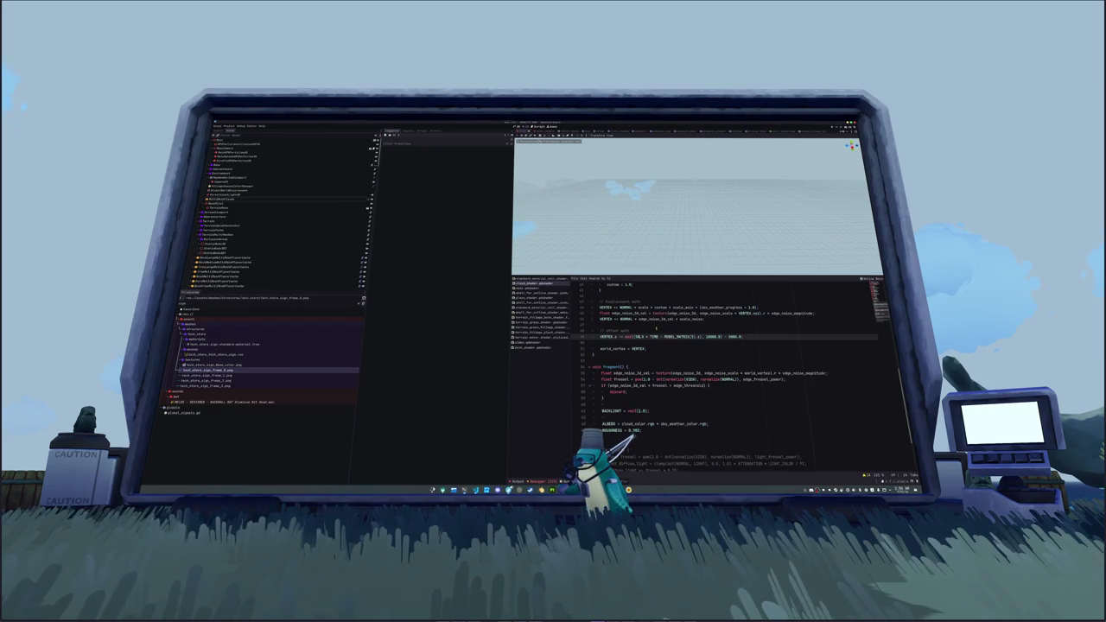
{"action": "type", "text": "0"}
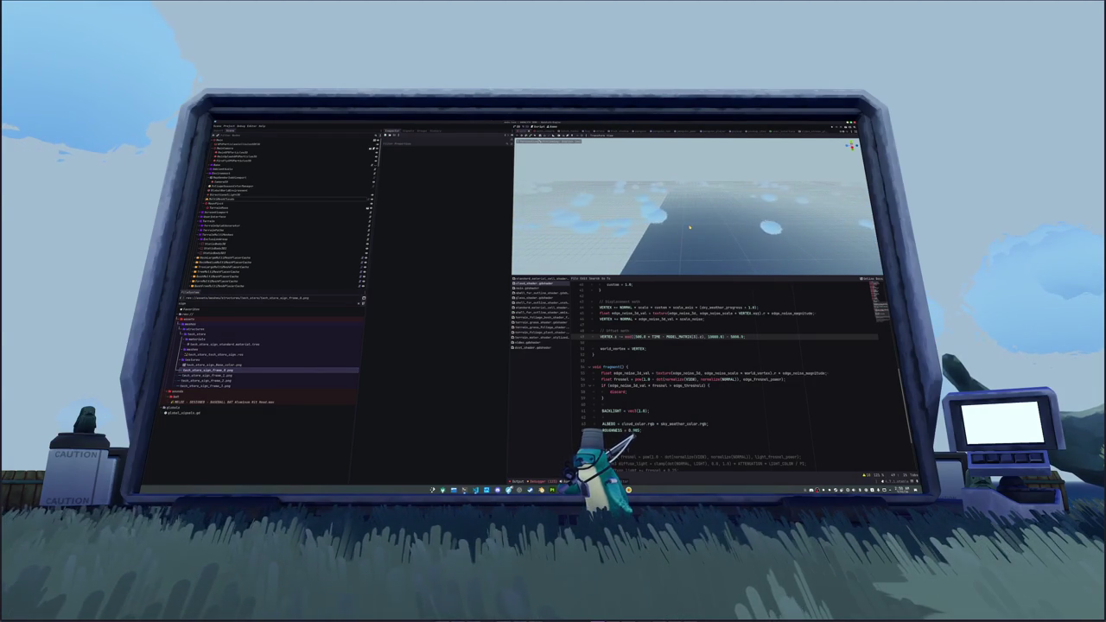
- Save the scene, show the output log, and run the project with F5
{"action": "key", "text": "ctrl+s"}
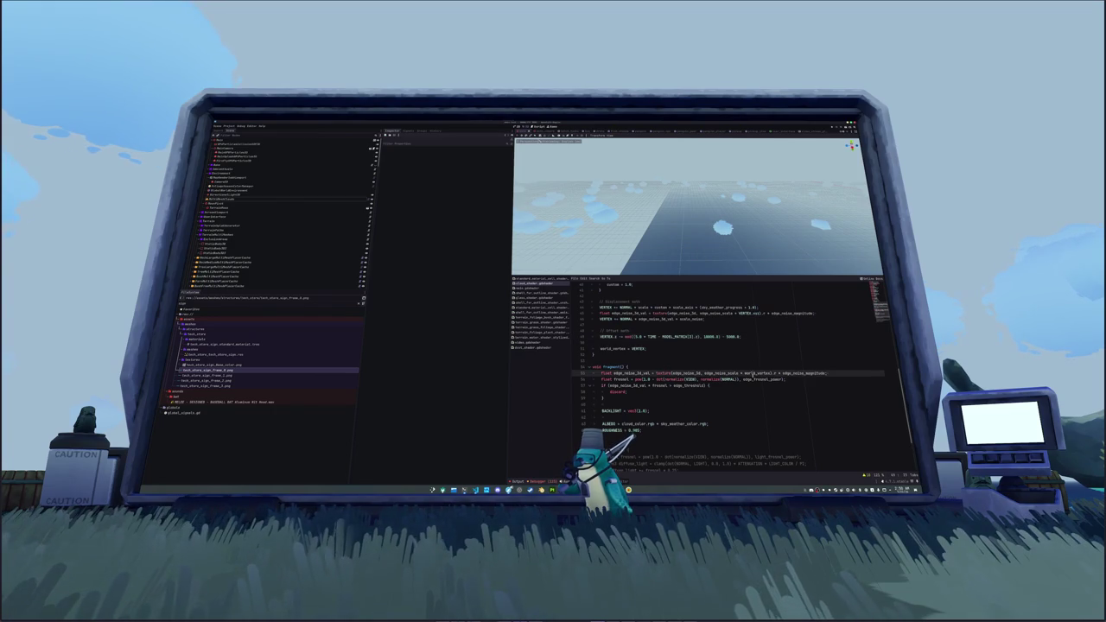
{"action": "key", "text": "ctrl+F2"}
{"action": "key", "text": "F5"}
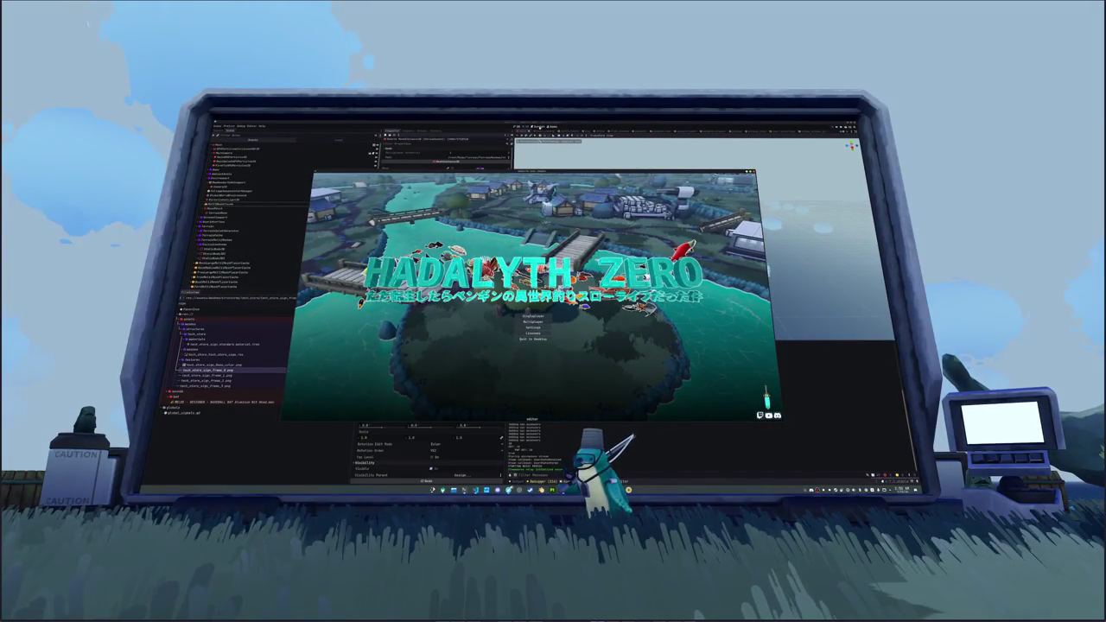
- Close and rerun the game, then open its in-game settings menu
{"action": "left_click", "coordinate": [542, 135]}
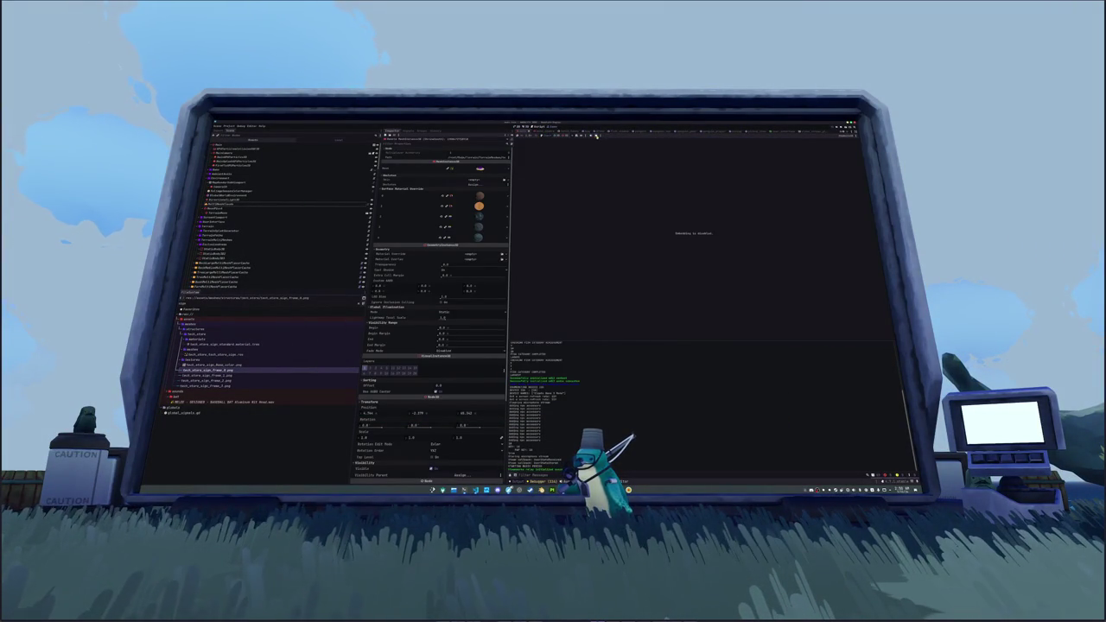
{"action": "left_click", "coordinate": [595, 136]}
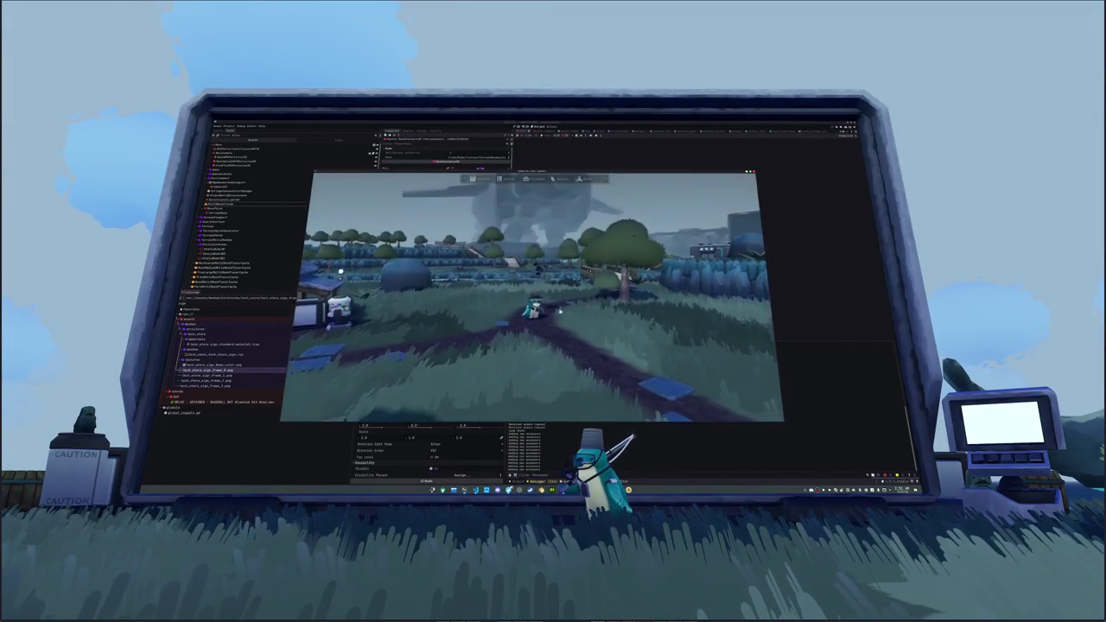
{"action": "key", "text": "Escape"}
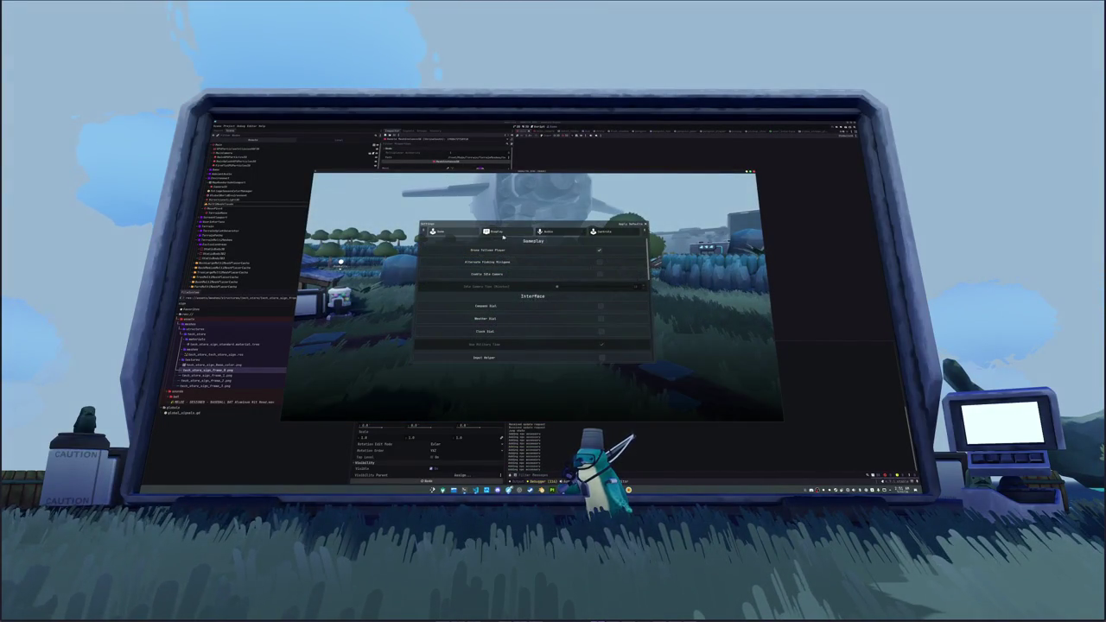
- Scroll through the Gameplay and Interface settings, then switch back to the VS Code script
{"action": "scroll", "coordinate": [573, 338], "scroll_direction": "down", "scroll_amount": 3}
{"action": "scroll", "coordinate": [580, 293], "scroll_direction": "up", "scroll_amount": 3}
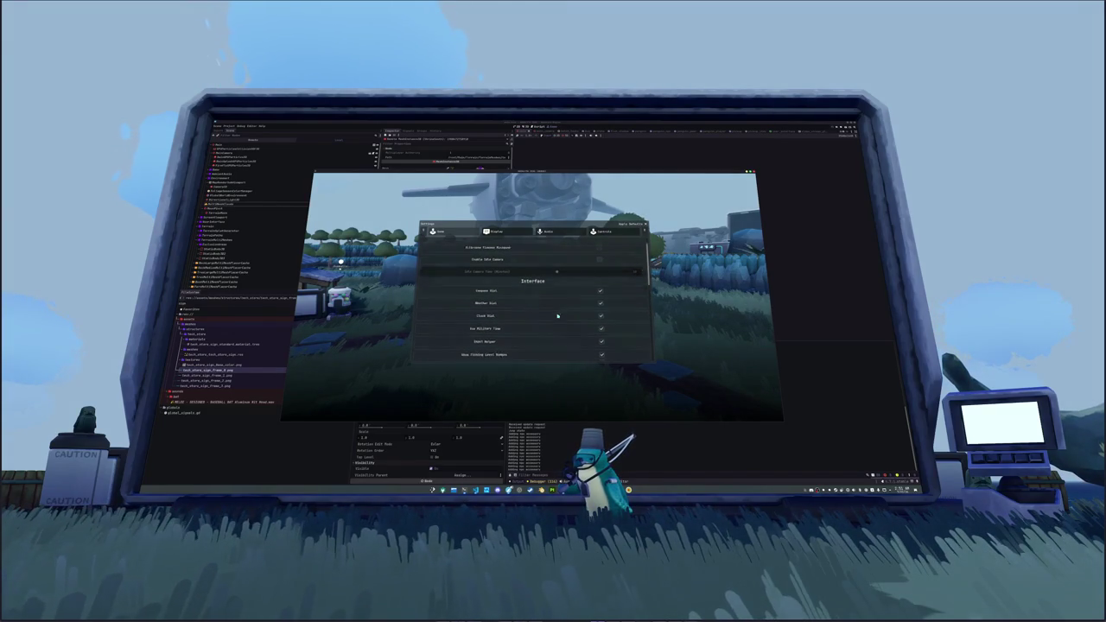
{"action": "scroll", "coordinate": [557, 317], "scroll_direction": "down", "scroll_amount": 1}
{"action": "scroll", "coordinate": [557, 317], "scroll_direction": "up", "scroll_amount": 1}
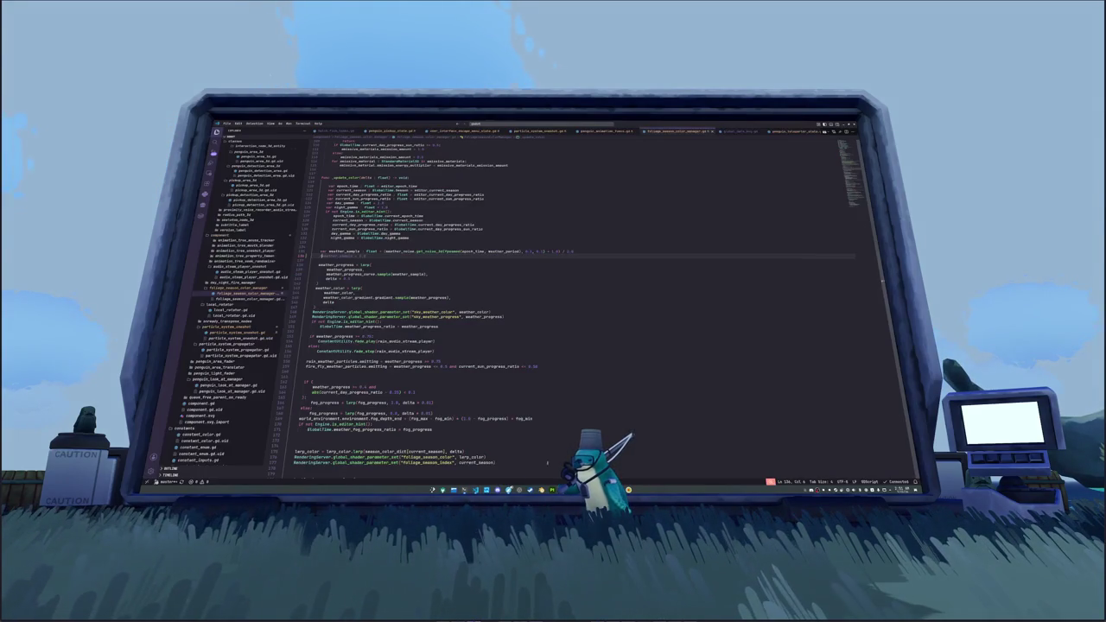
{"action": "left_click", "coordinate": [540, 317]}
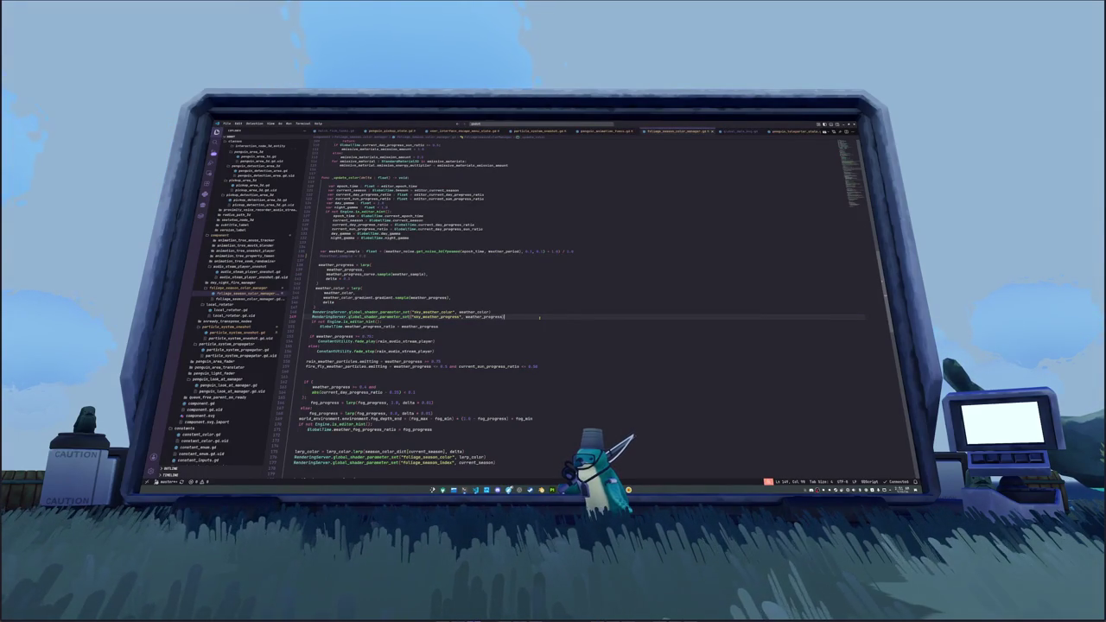
- Open gameplay_afk_camera_margin_container.gd via a camera_margin file search
{"action": "key", "text": "ctrl+p"}
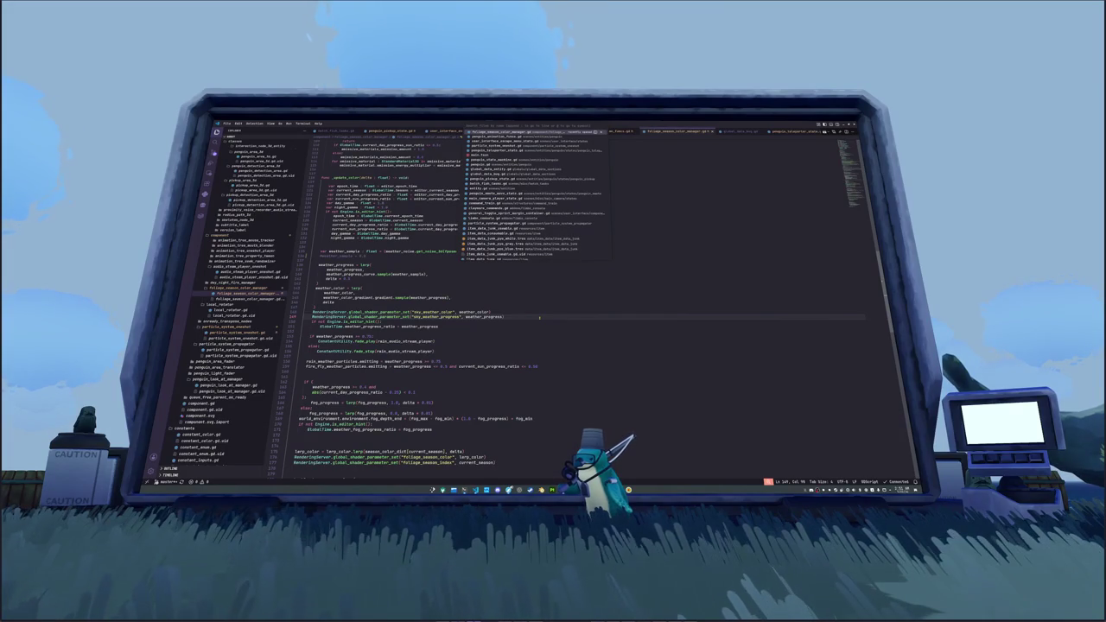
{"action": "type", "text": "lite_camera"}
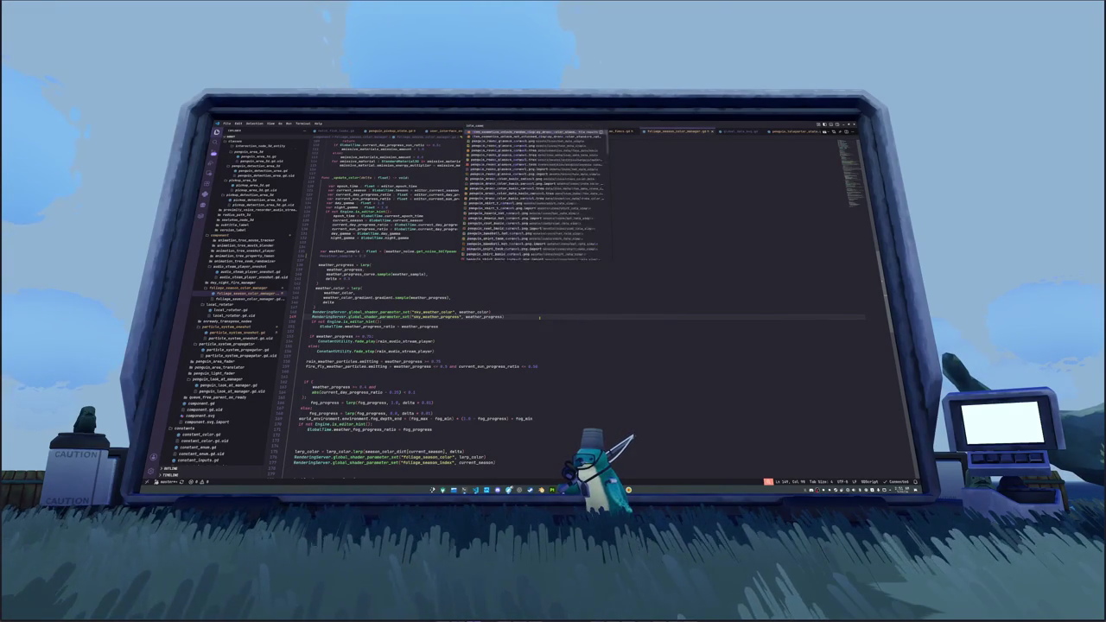
{"action": "key", "text": "ctrl+BackSpace"}
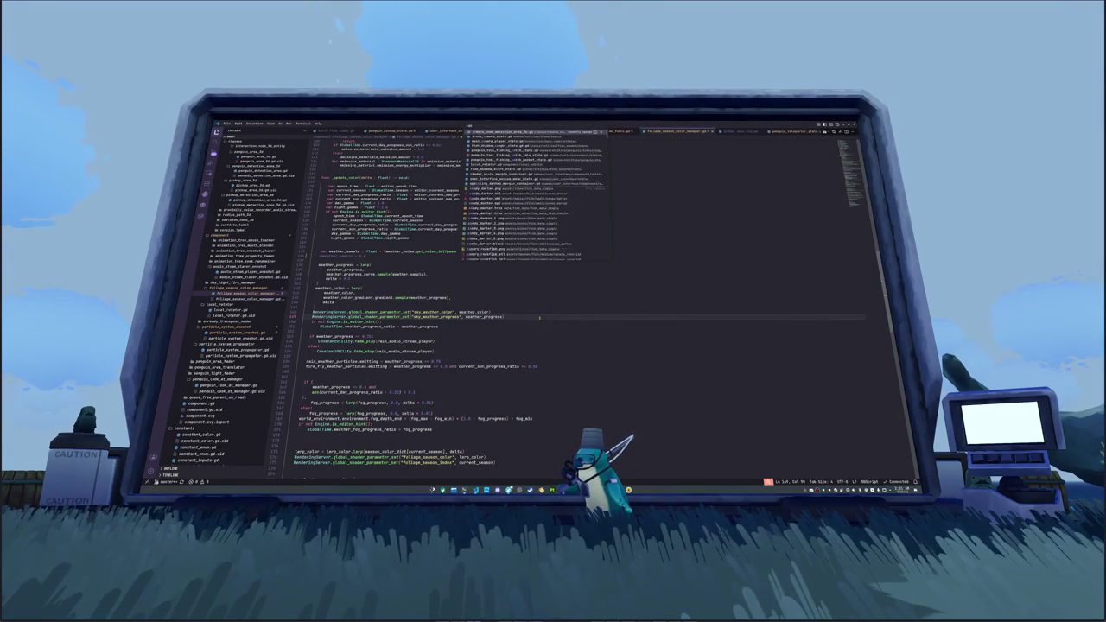
{"action": "type", "text": "camera_margin"}
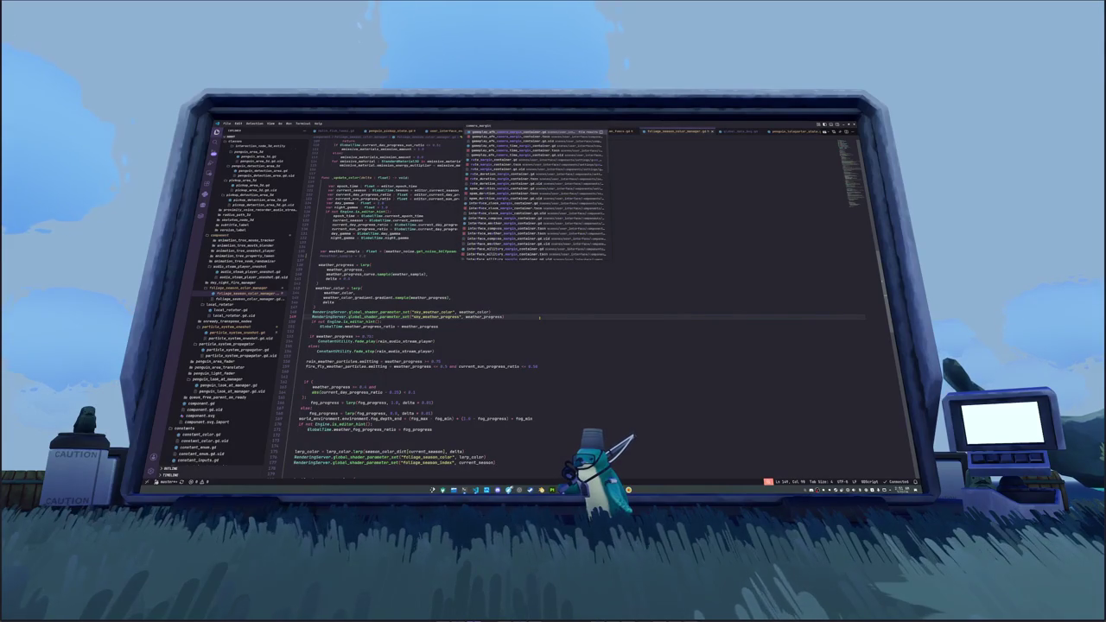
{"action": "key", "text": "Return"}
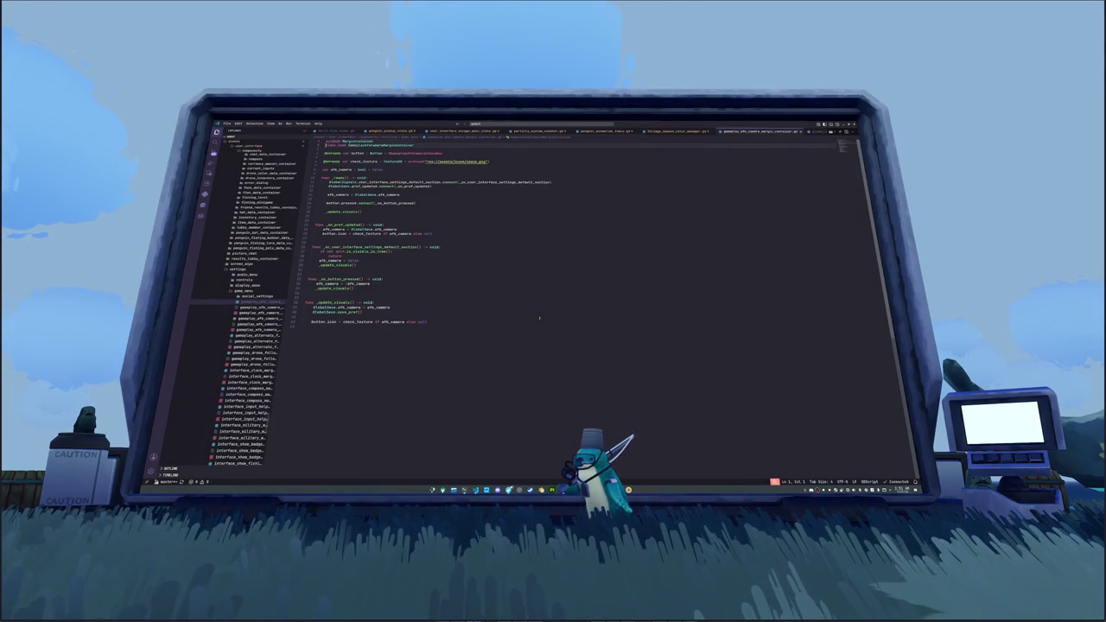
- Change line 19's false to true and jump to afk_camera's definition
{"action": "key", "text": "Down"}
{"action": "key", "text": "Down"}
{"action": "key", "text": "Down"}
{"action": "key", "text": "End"}
{"action": "key", "text": "ctrl+shift+Left"}
{"action": "type", "text": "true"}
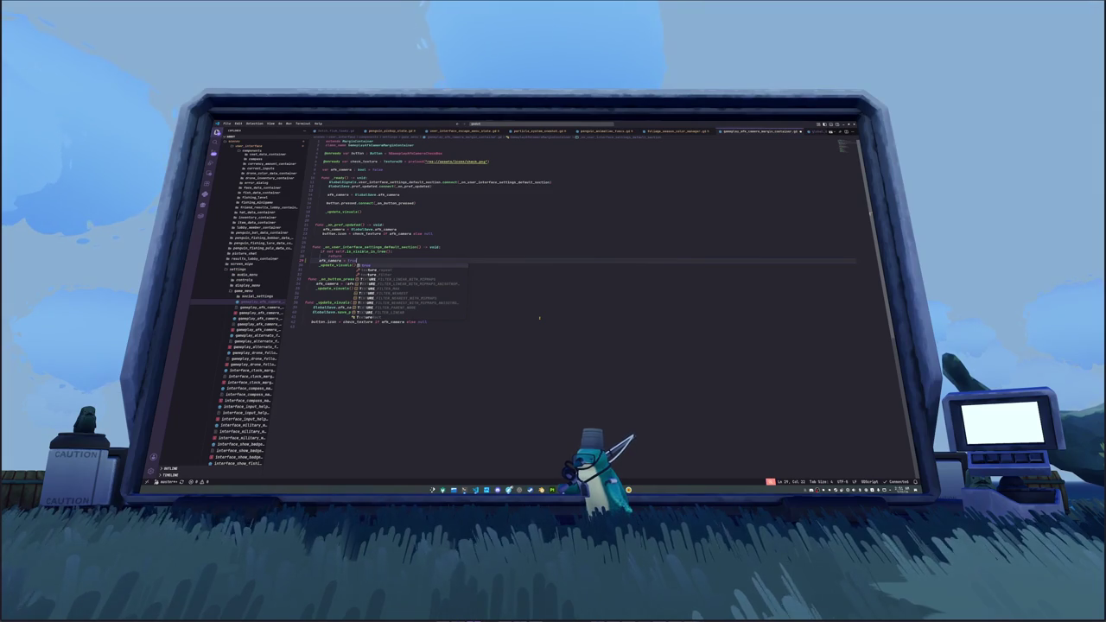
{"action": "key", "text": "Escape"}
{"action": "key", "text": "Down"}
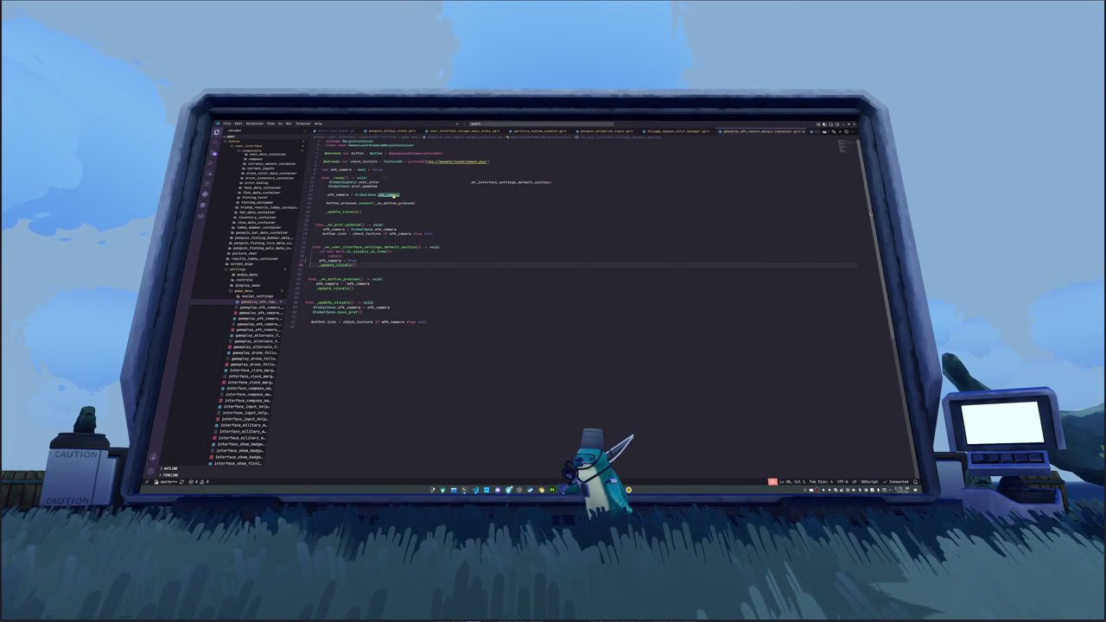
{"action": "left_click", "coordinate": [388, 195], "text": "ctrl"}
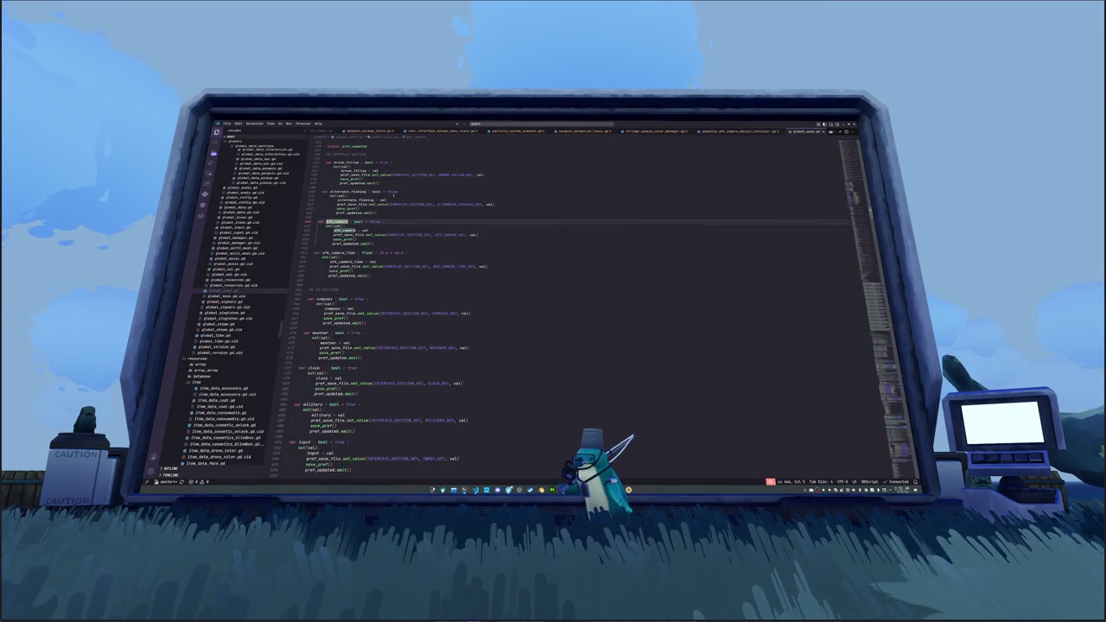
- Change afk_camera's default from false to true in global_save.gd
{"action": "double_click", "coordinate": [375, 221]}
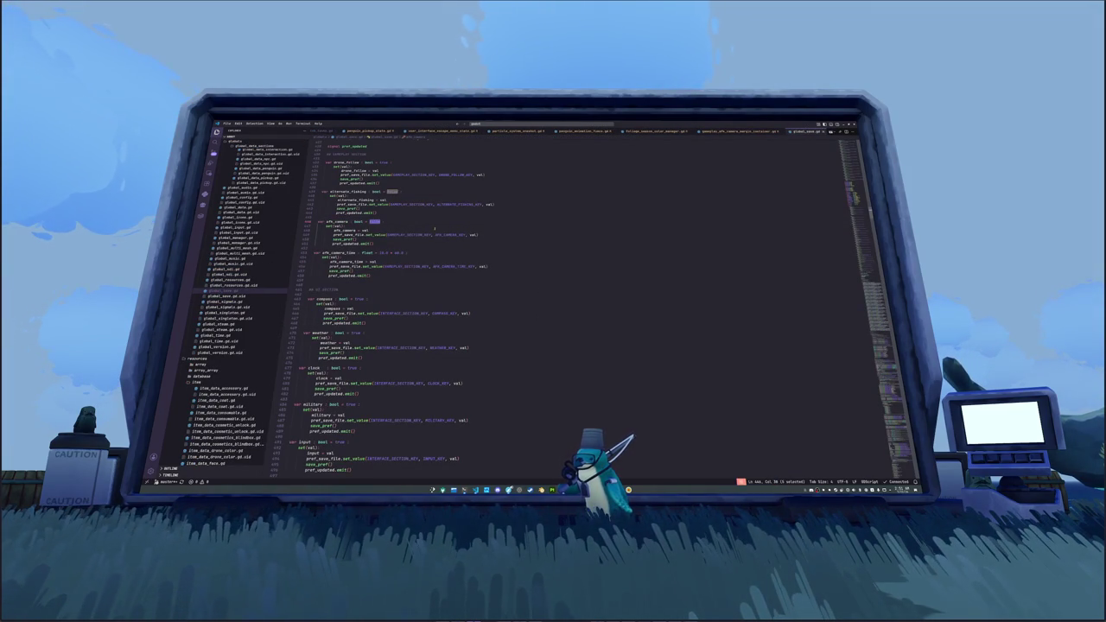
{"action": "type", "text": "true"}
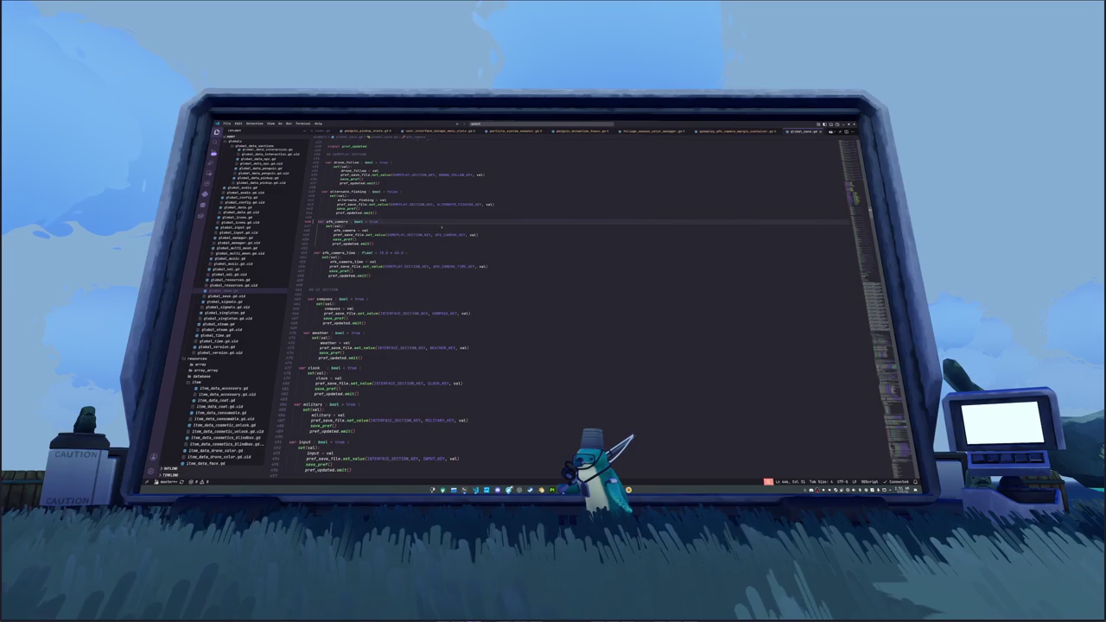
{"action": "double_click", "coordinate": [373, 222]}
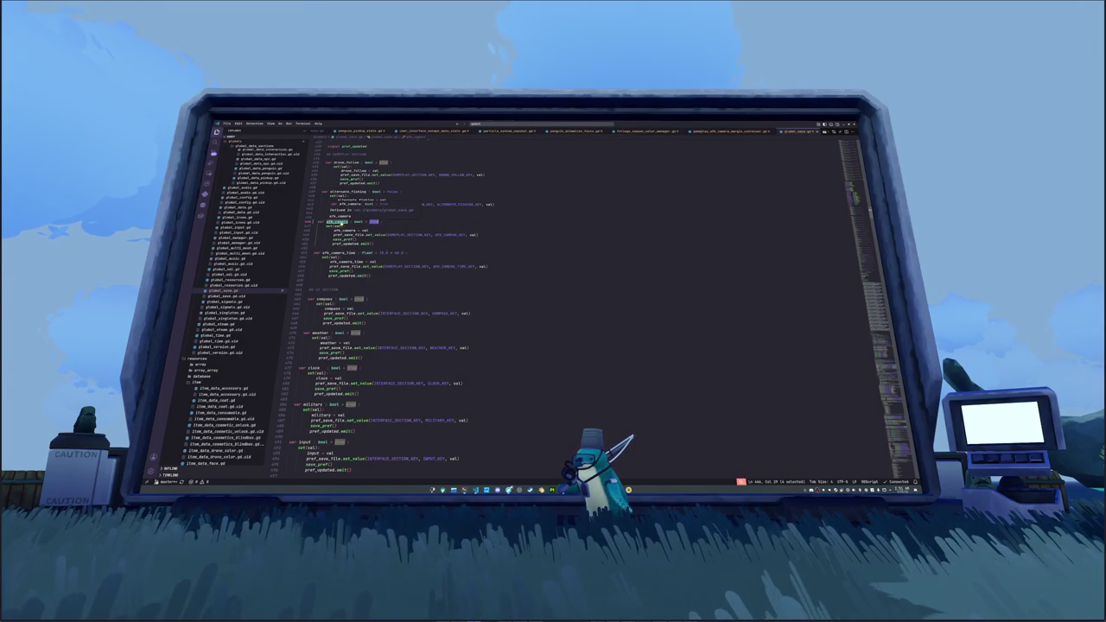
- Search the file for afk_camera and step through its constant and loading-code matches
{"action": "double_click", "coordinate": [337, 222]}
{"action": "key", "text": "ctrl+d"}
{"action": "key", "text": "ctrl+f"}
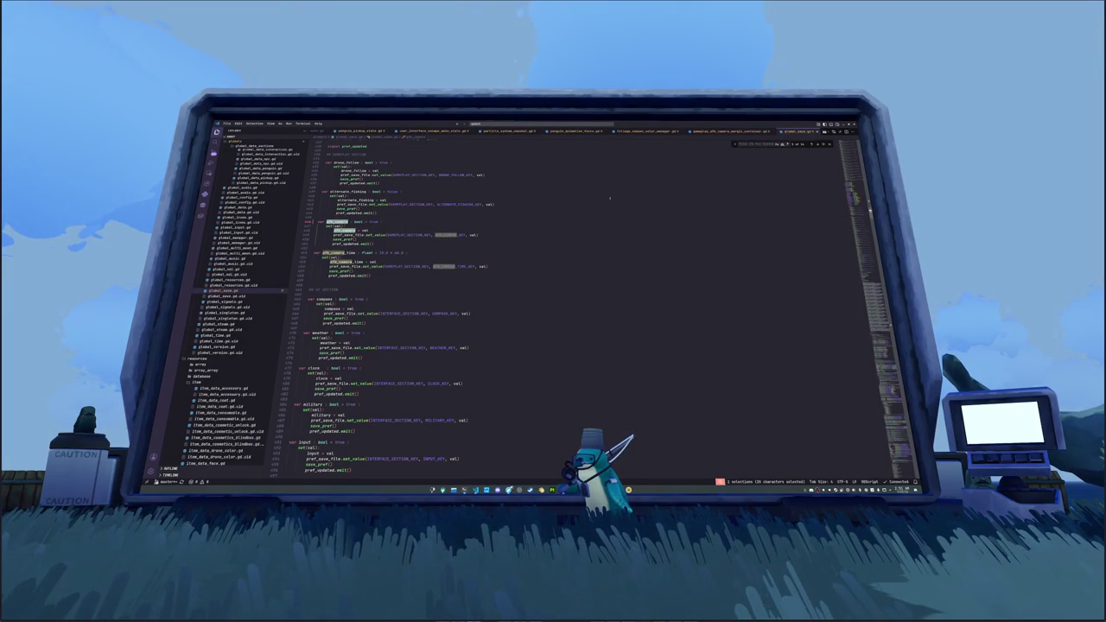
{"action": "key", "text": "Escape"}
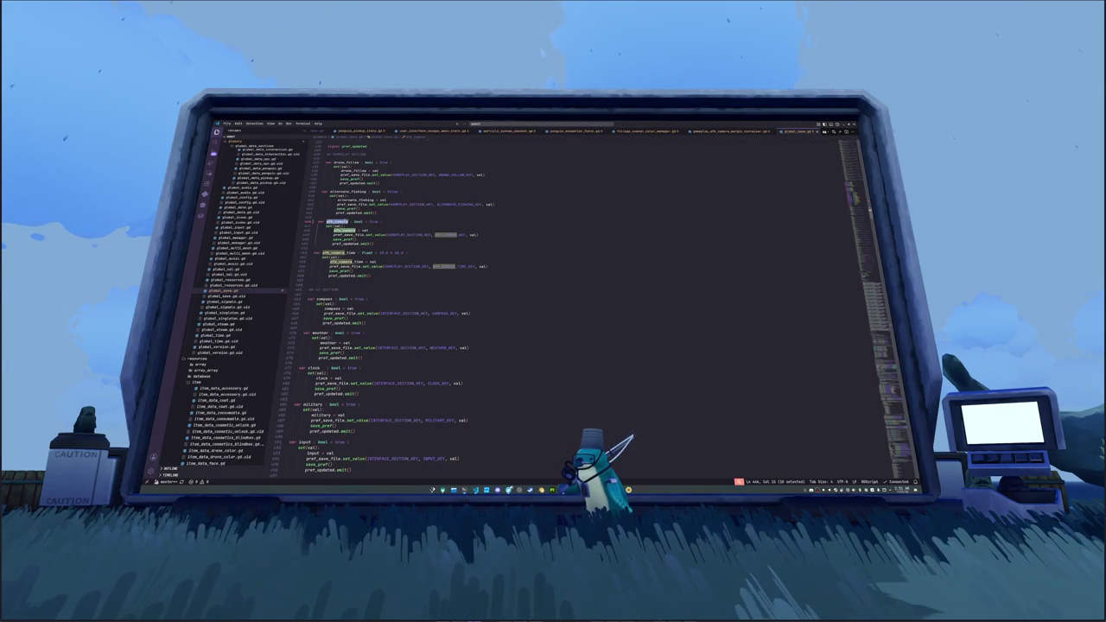
{"action": "key", "text": "ctrl+f"}
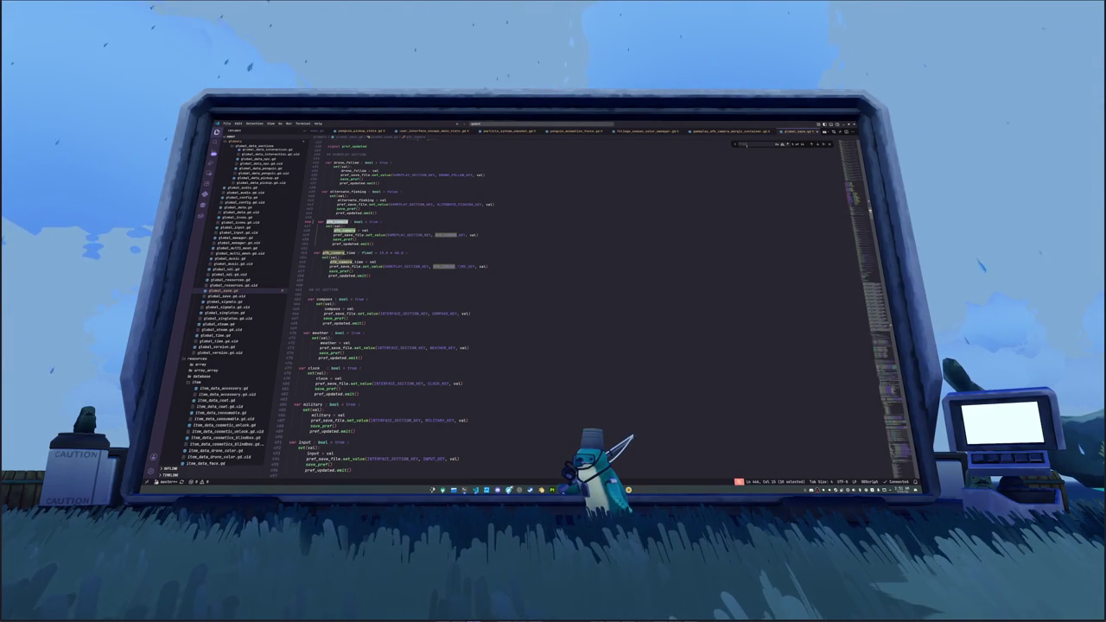
{"action": "key", "text": "ctrl+v"}
{"action": "key", "text": "Return"}
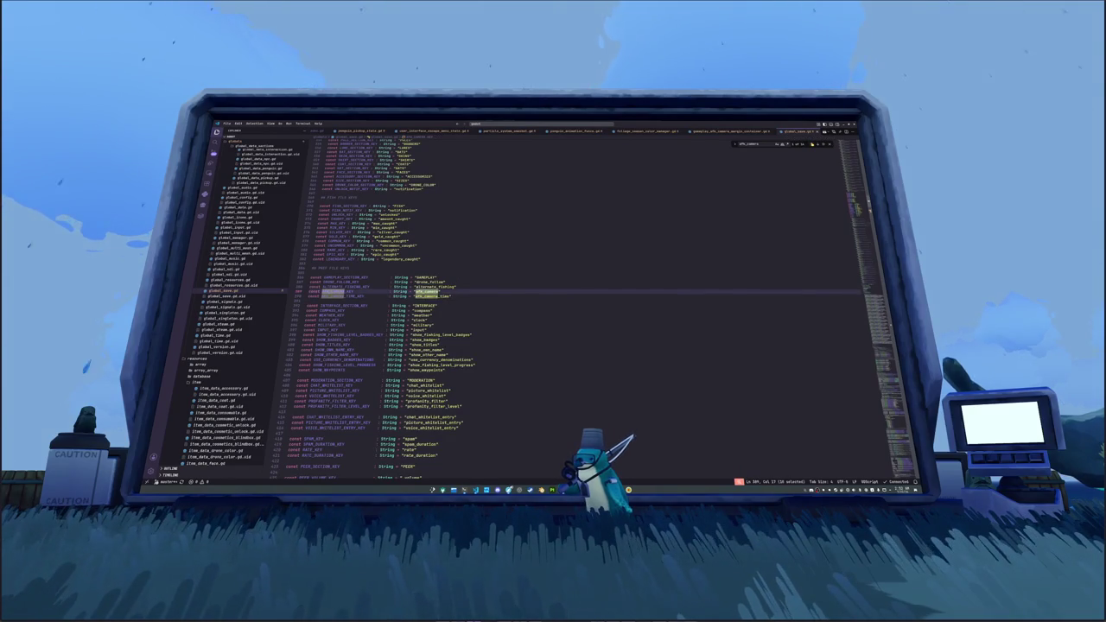
{"action": "key", "text": "Return"}
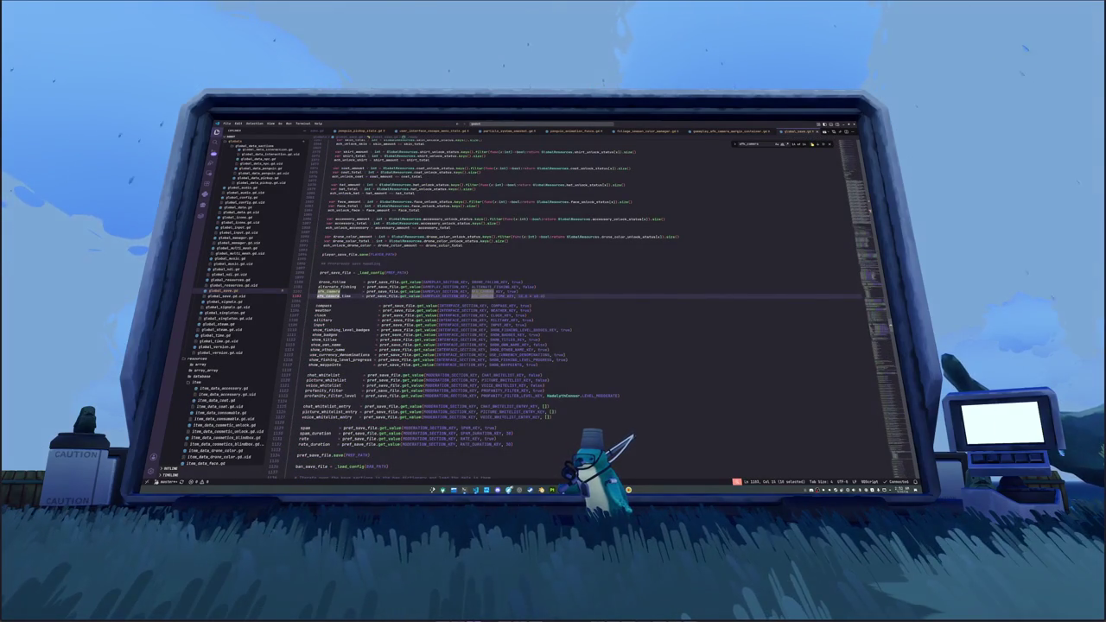
{"action": "left_click", "coordinate": [716, 285]}
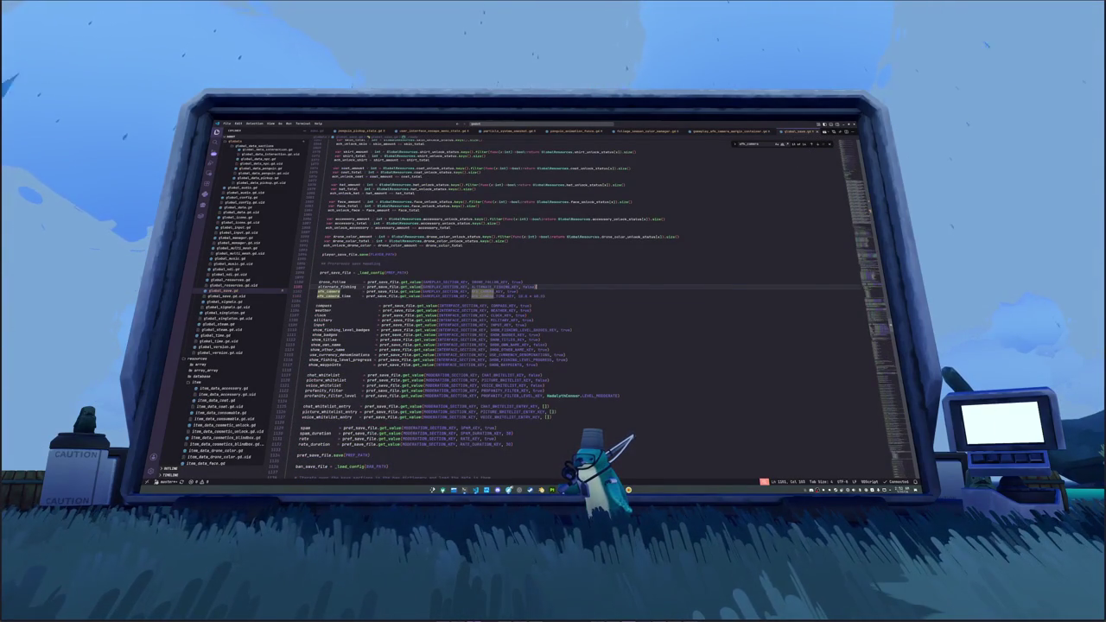
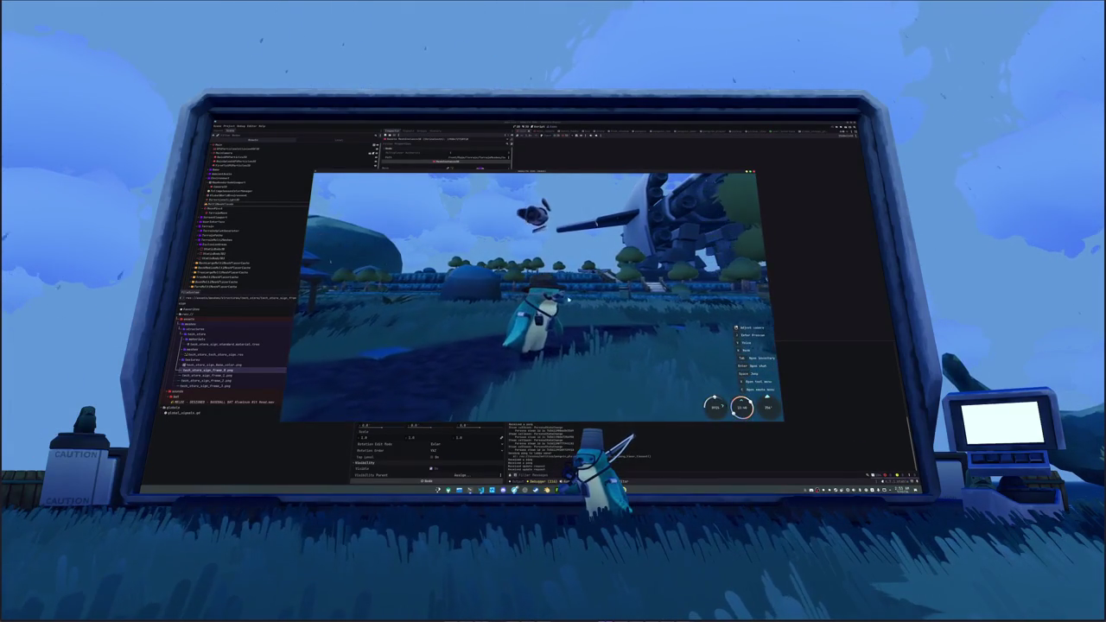
- Stop the running game and close the stray whiteboard window
{"action": "left_click", "coordinate": [534, 300]}
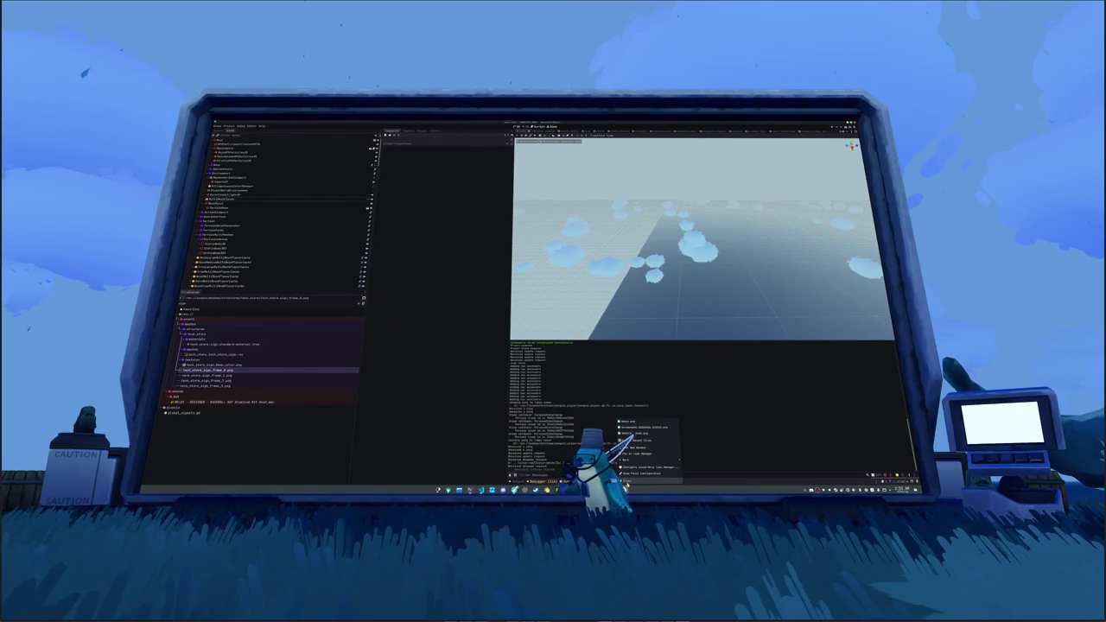
{"action": "key", "text": "alt+Tab"}
{"action": "left_click", "coordinate": [545, 291]}
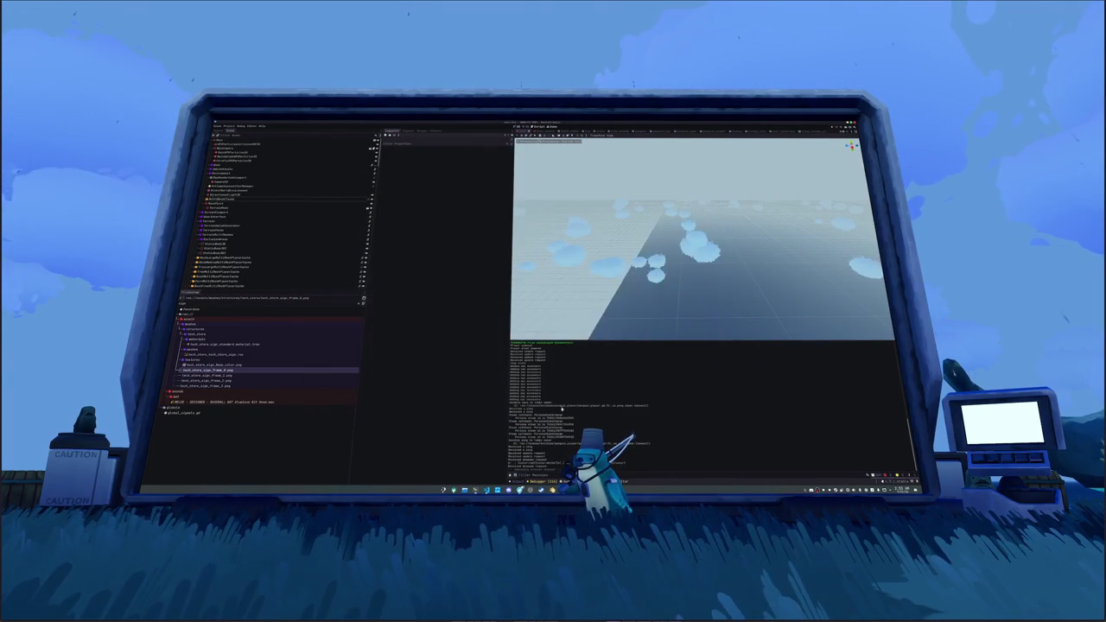
{"action": "left_click", "coordinate": [523, 490]}
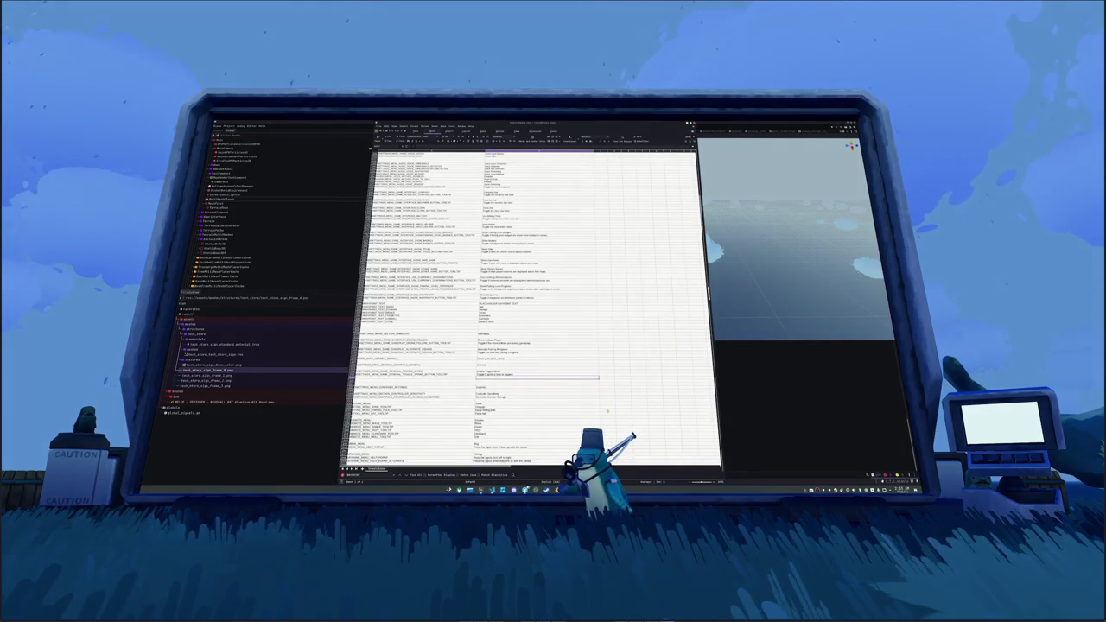
{"action": "key", "text": "Up"}
{"action": "key", "text": "Up"}
{"action": "key", "text": "Up"}
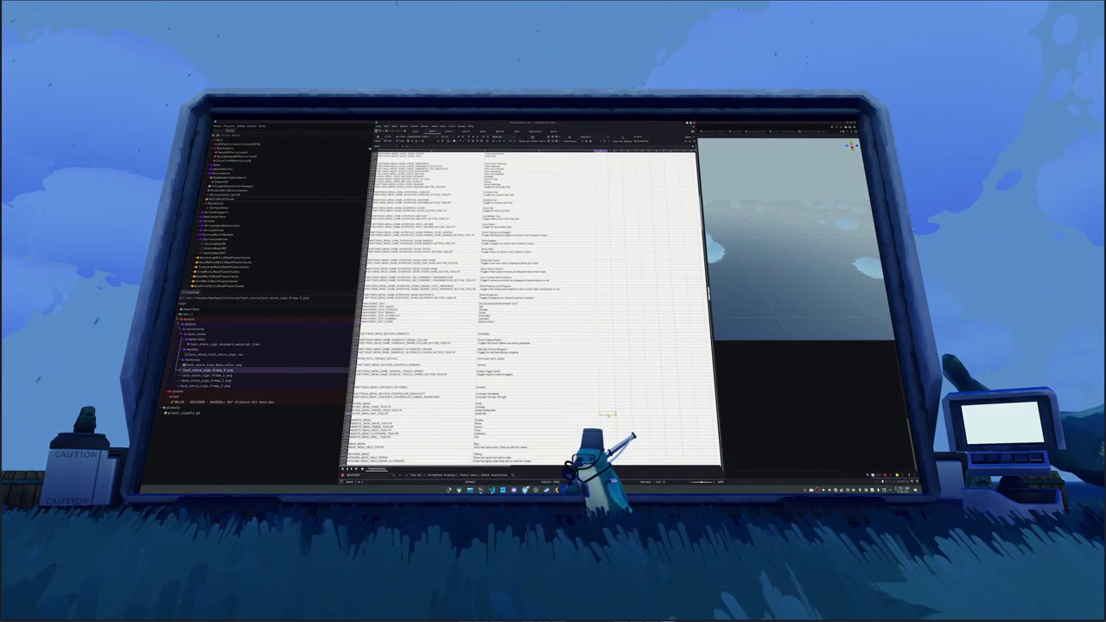
- Return to the Godot editor's 3D view and clear the Output log
{"action": "key", "text": "alt+Tab"}
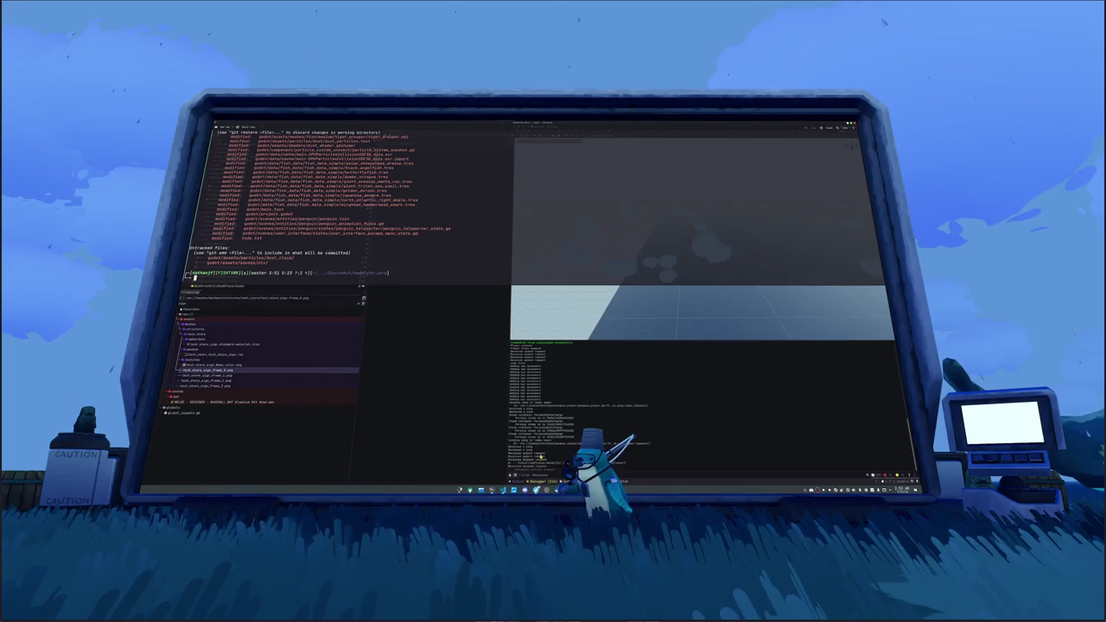
{"action": "mouse_move", "coordinate": [503, 490]}
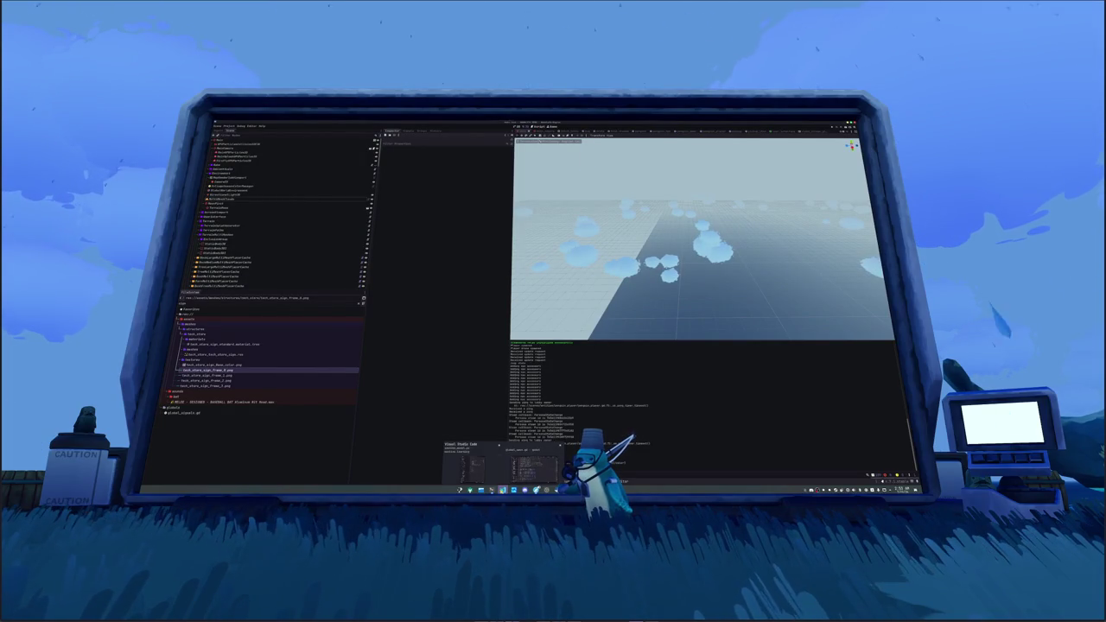
{"action": "left_click", "coordinate": [531, 465]}
{"action": "left_click", "coordinate": [506, 277]}
{"action": "key", "text": "alt+Tab"}
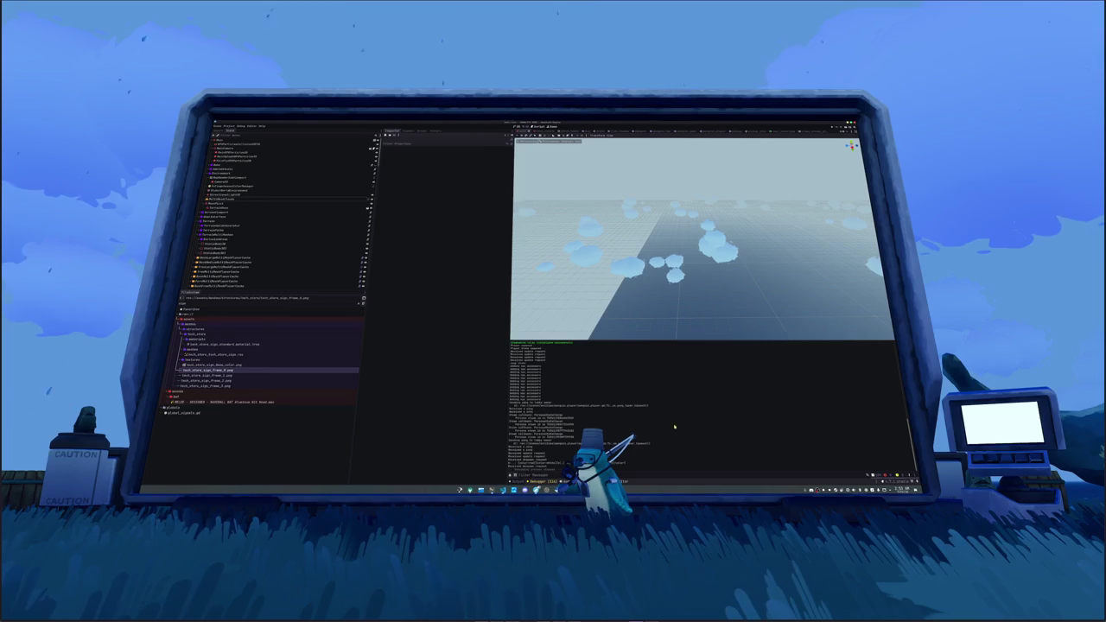
{"action": "key", "text": "F5"}
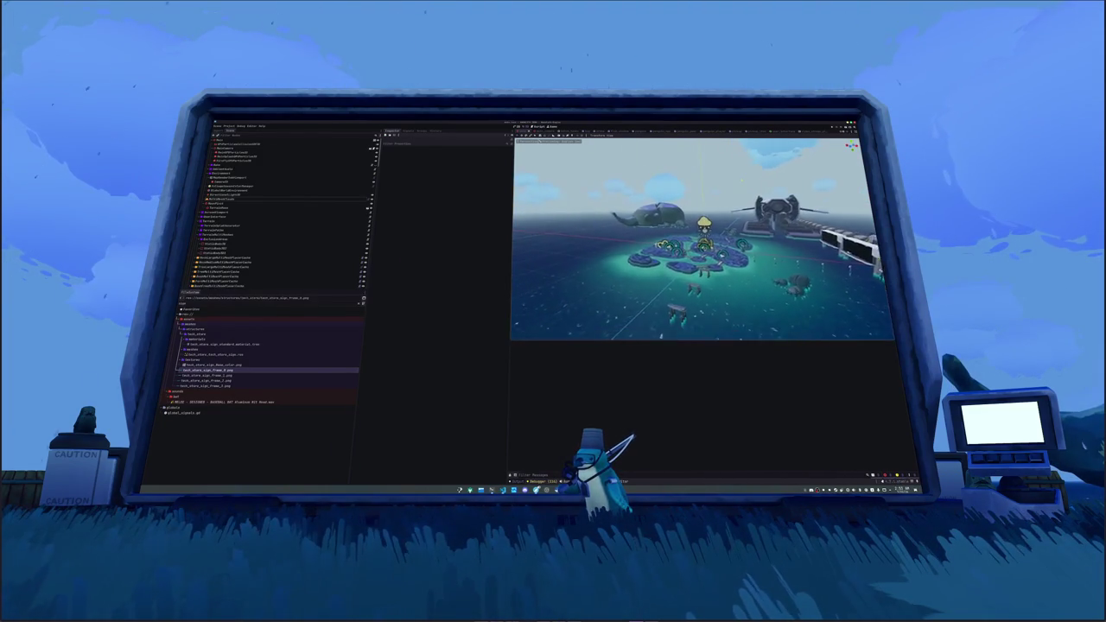
- Select the weather manager node to show its colour gradients and fog values in the Inspector
{"action": "left_click", "coordinate": [259, 186]}
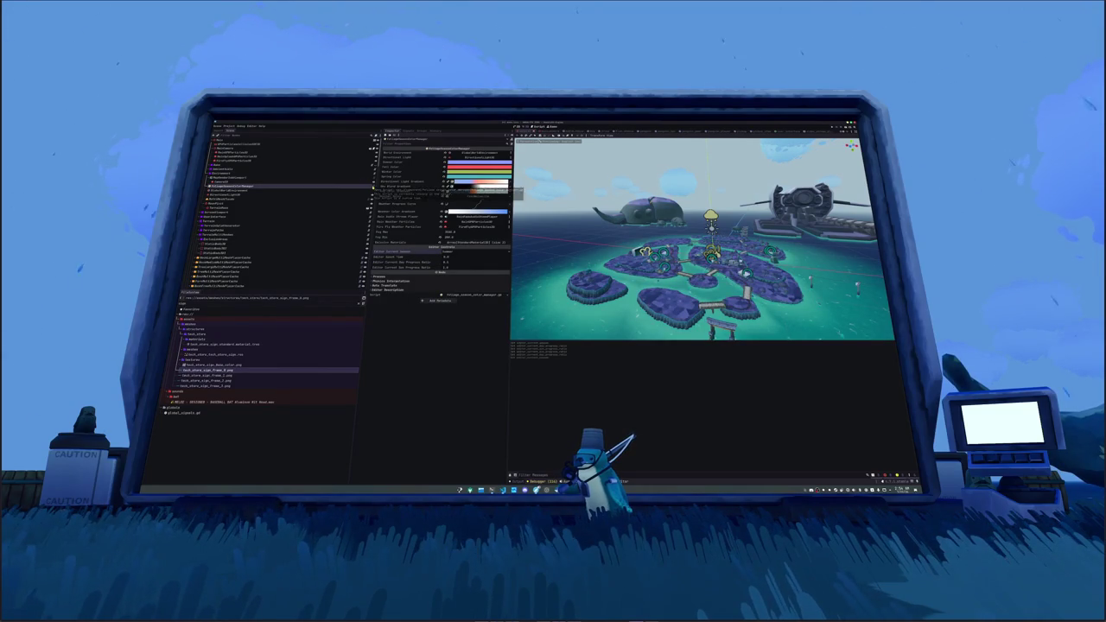
- In the weather script, trace the uses of fog_progress, weather_progress and weather_sample
{"action": "key", "text": "alt+Tab"}
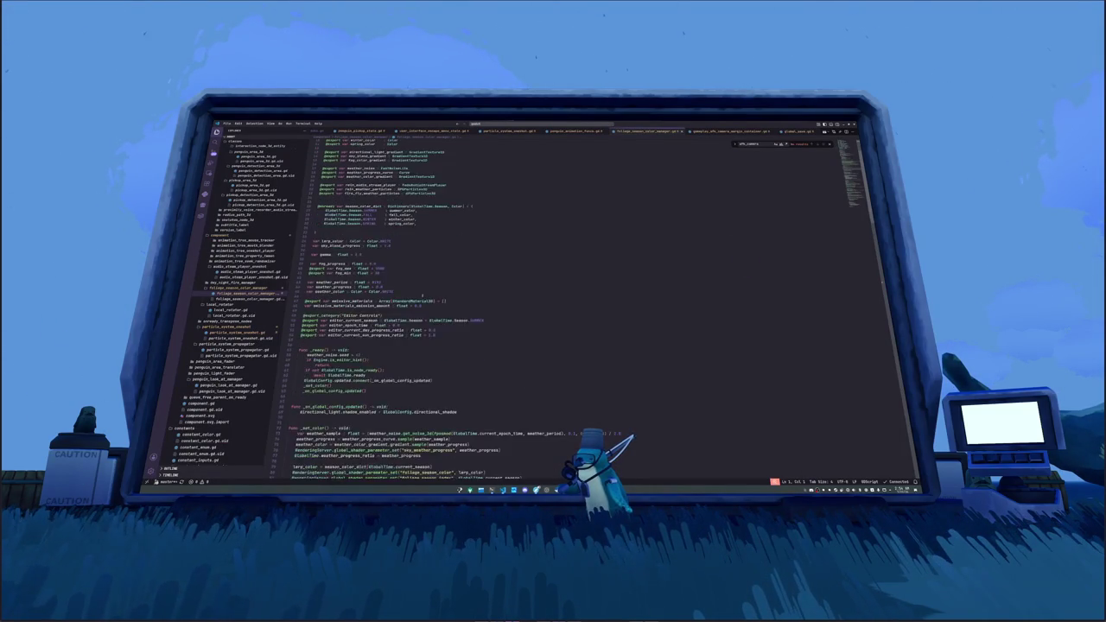
{"action": "scroll", "coordinate": [519, 303], "scroll_direction": "down", "scroll_amount": 2}
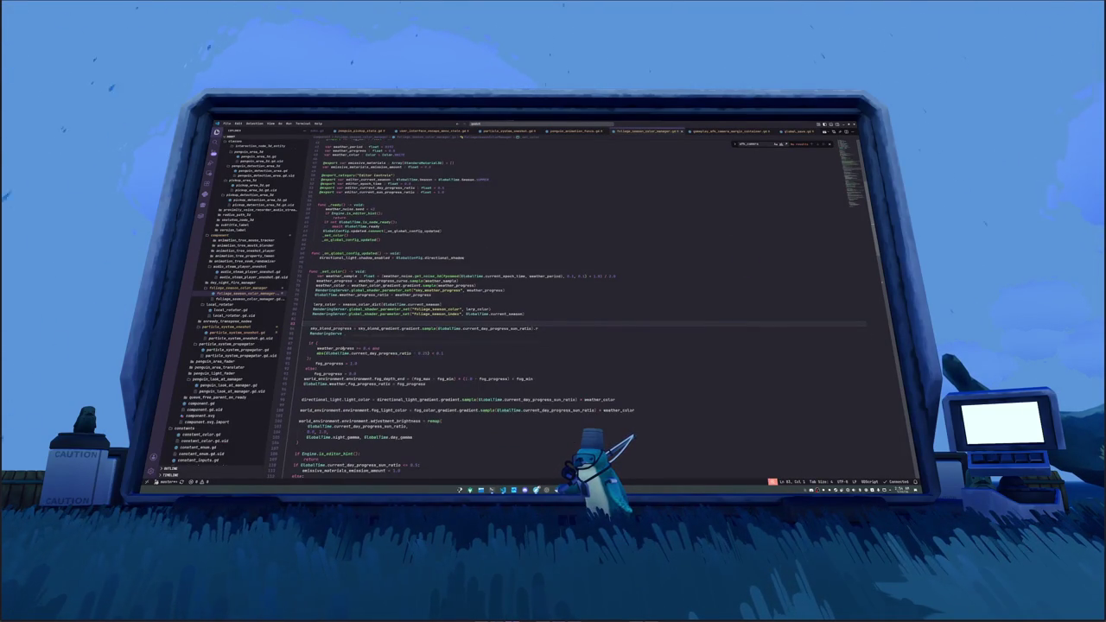
{"action": "left_click", "coordinate": [326, 364]}
{"action": "double_click", "coordinate": [327, 364]}
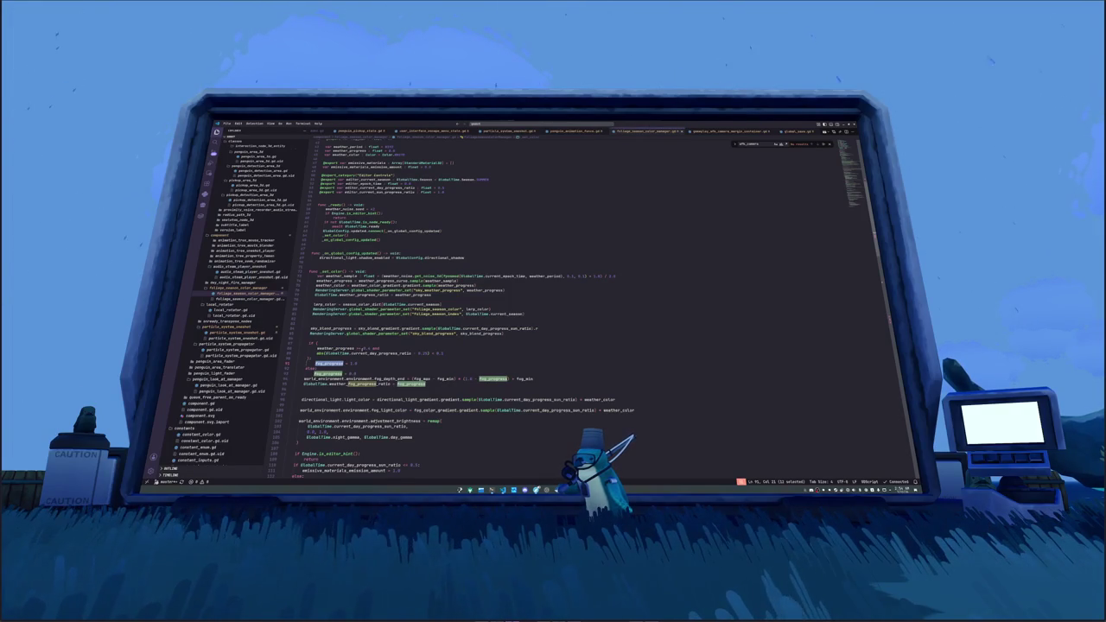
{"action": "left_click", "coordinate": [379, 348]}
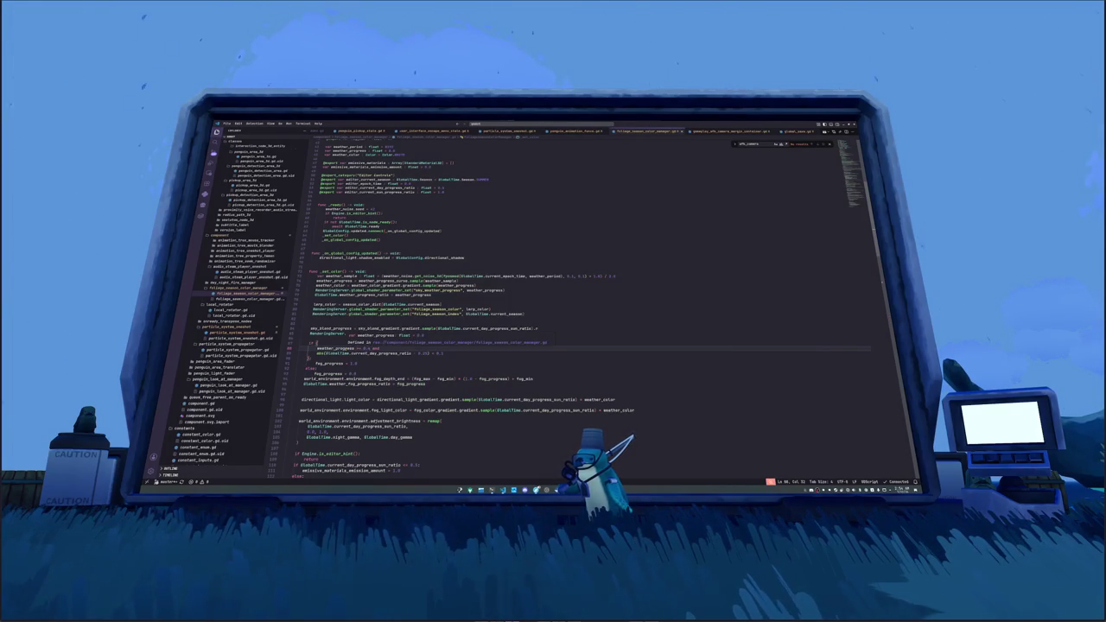
{"action": "scroll", "coordinate": [518, 302], "scroll_direction": "down", "scroll_amount": 10}
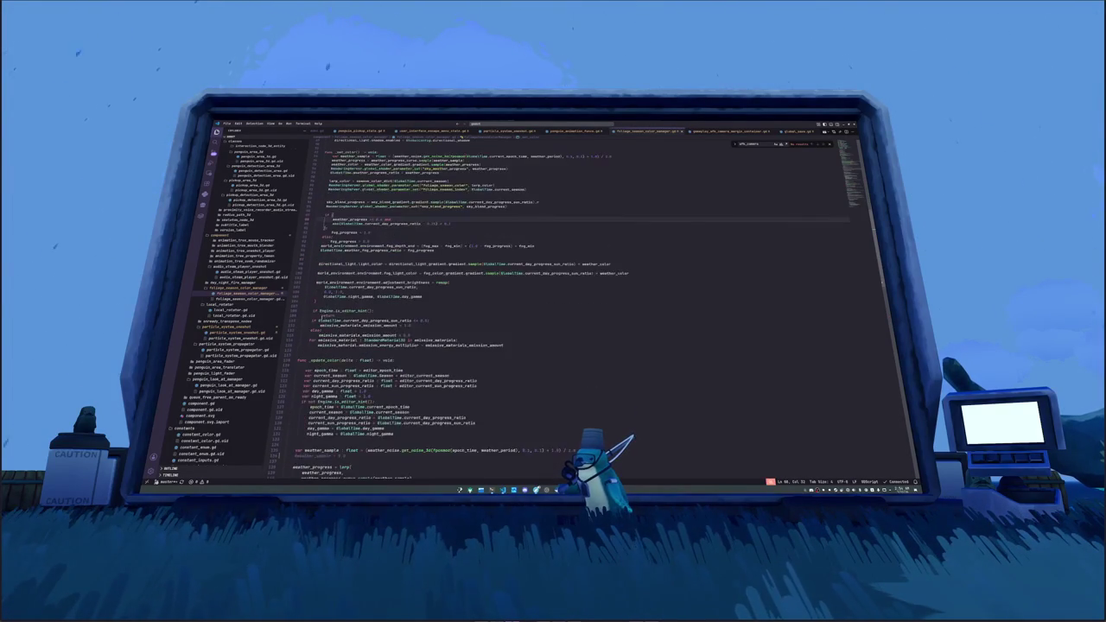
{"action": "scroll", "coordinate": [519, 303], "scroll_direction": "down", "scroll_amount": 4}
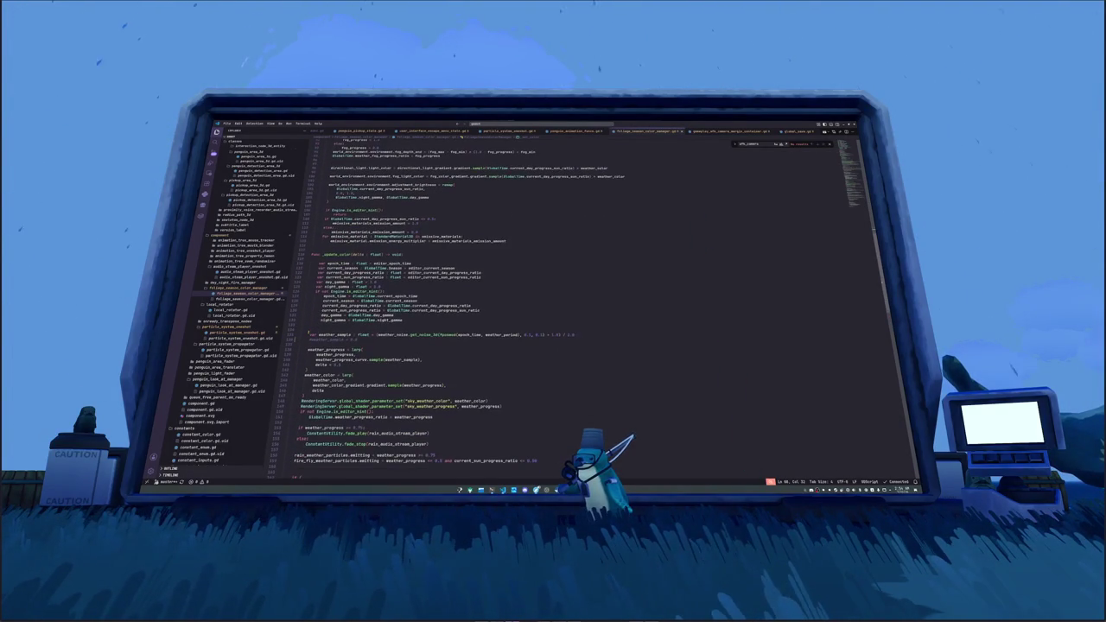
{"action": "scroll", "coordinate": [519, 302], "scroll_direction": "down", "scroll_amount": 1}
{"action": "left_click", "coordinate": [311, 330]}
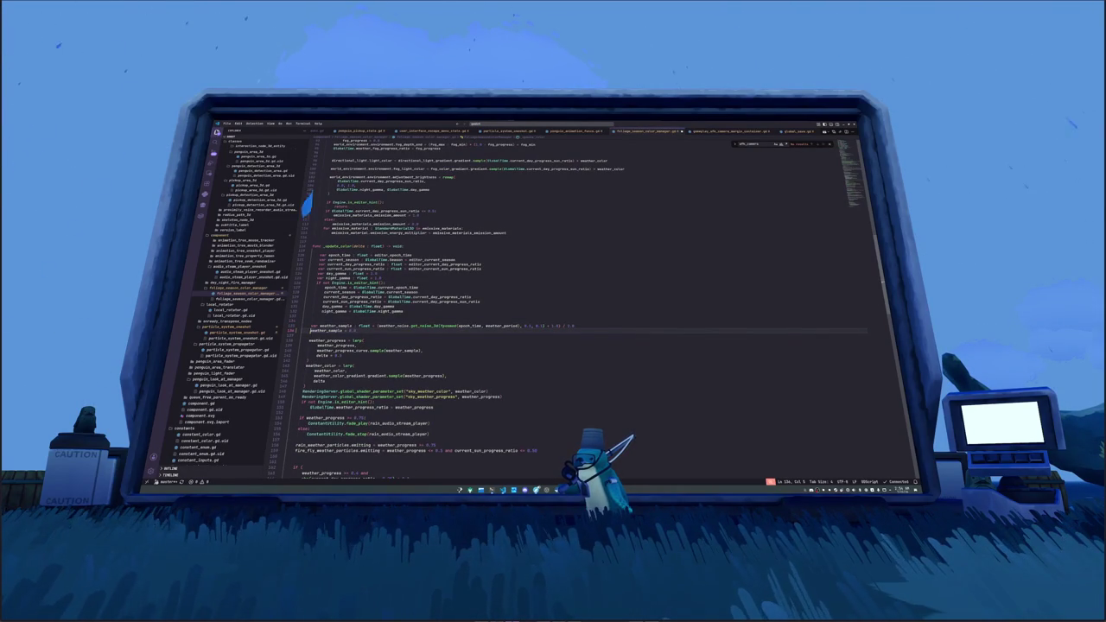
{"action": "key", "text": "ctrl+shift+Right"}
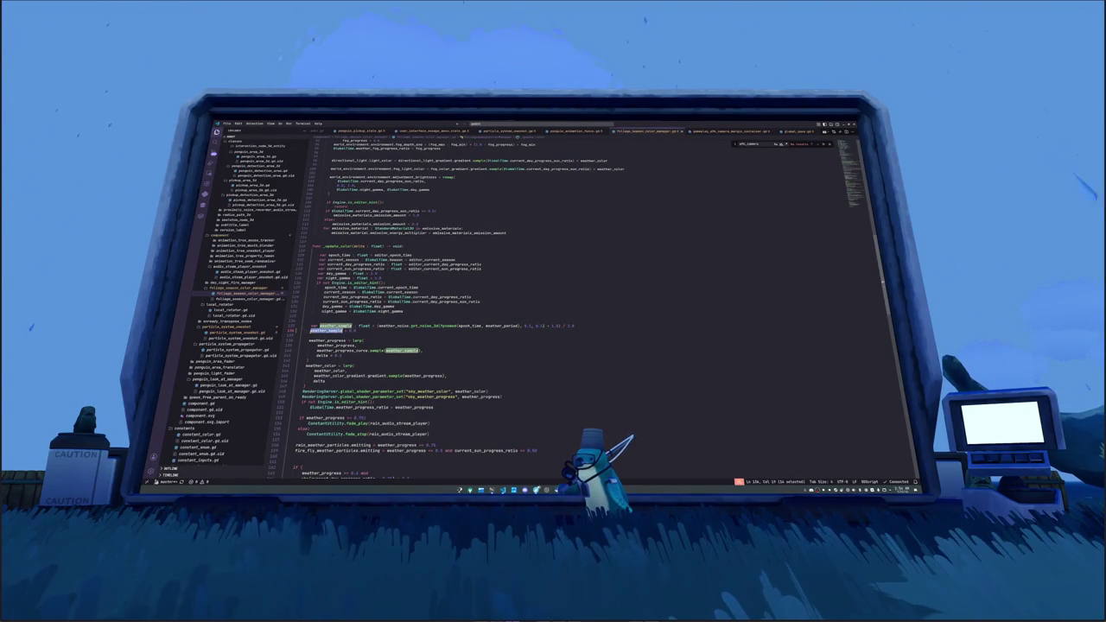
{"action": "left_click", "coordinate": [309, 331]}
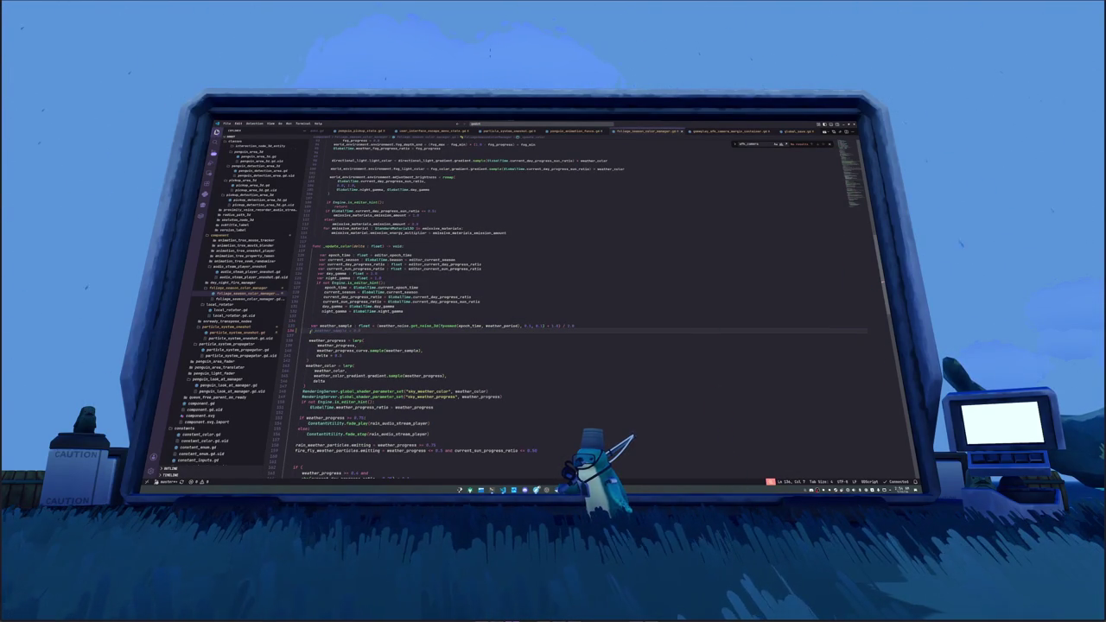
{"action": "key", "text": "Down"}
{"action": "key", "text": "Down"}
{"action": "key", "text": "Down"}
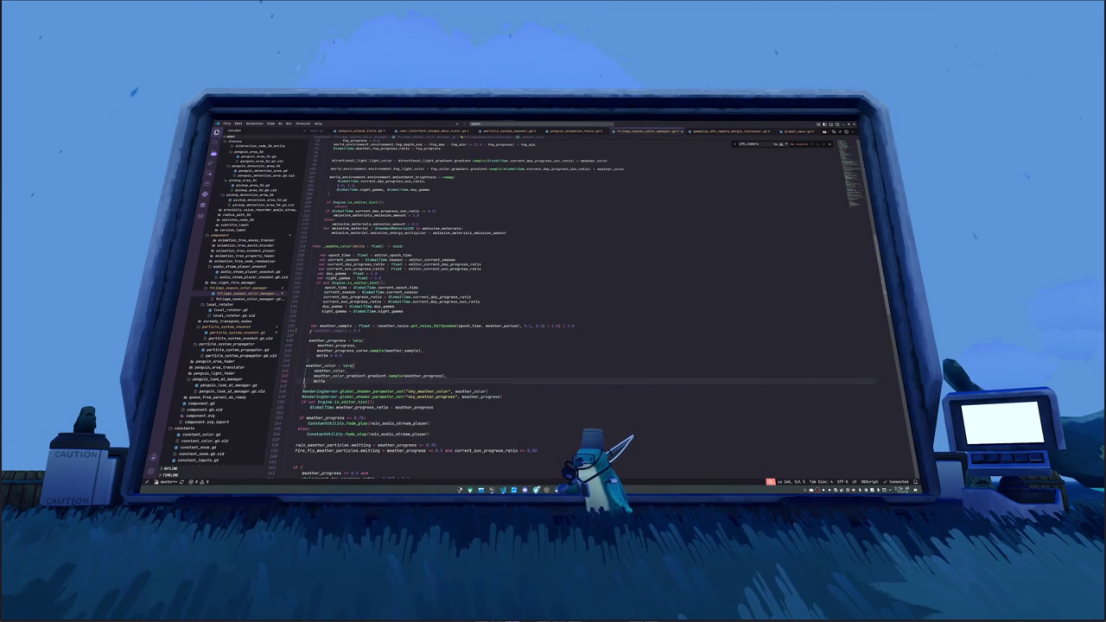
- Insert 'weather_progress = 0.0' above the weather_color lerp, then return to Godot
{"action": "key", "text": "Up"}
{"action": "key", "text": "Up"}
{"action": "key", "text": "Up"}
{"action": "key", "text": "Return"}
{"action": "key", "text": "Return"}
{"action": "type", "text": "weather_pro"}
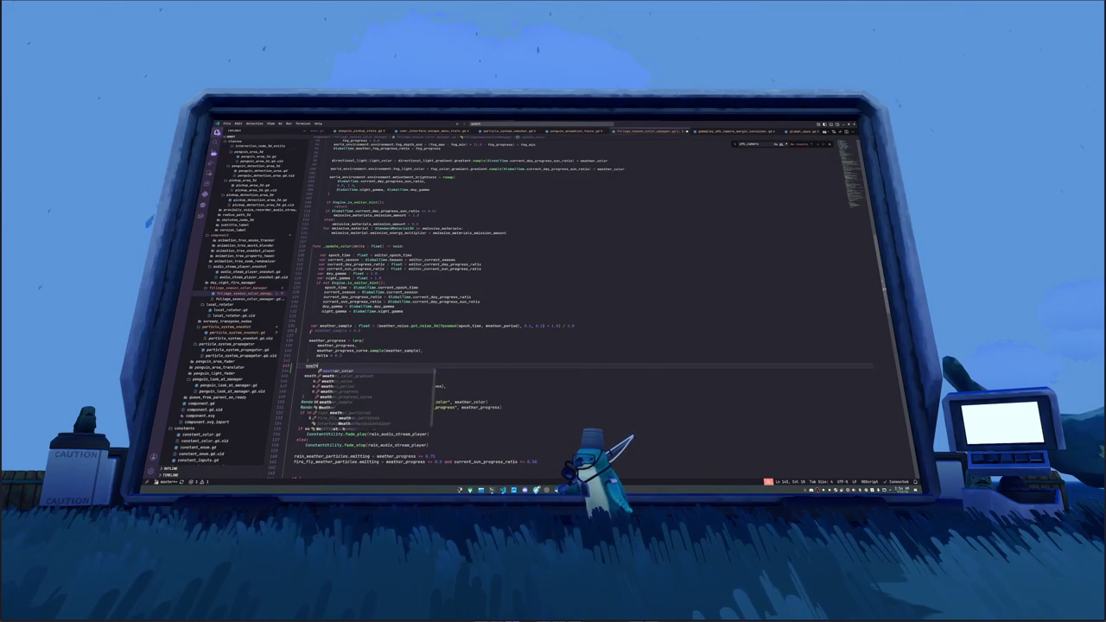
{"action": "key", "text": "Tab"}
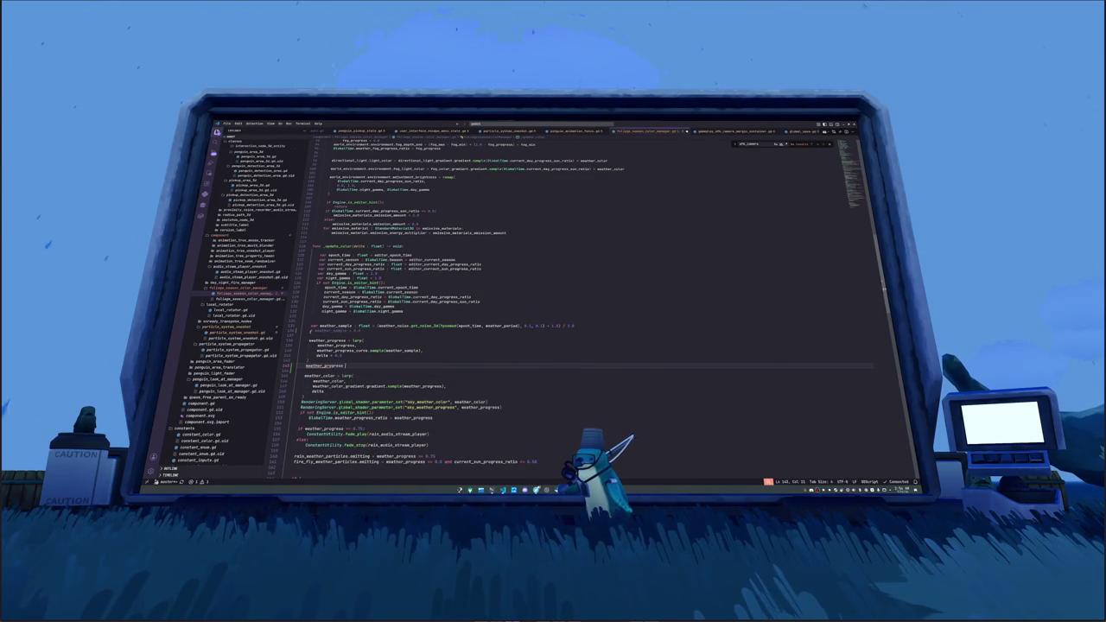
{"action": "key", "text": "Return"}
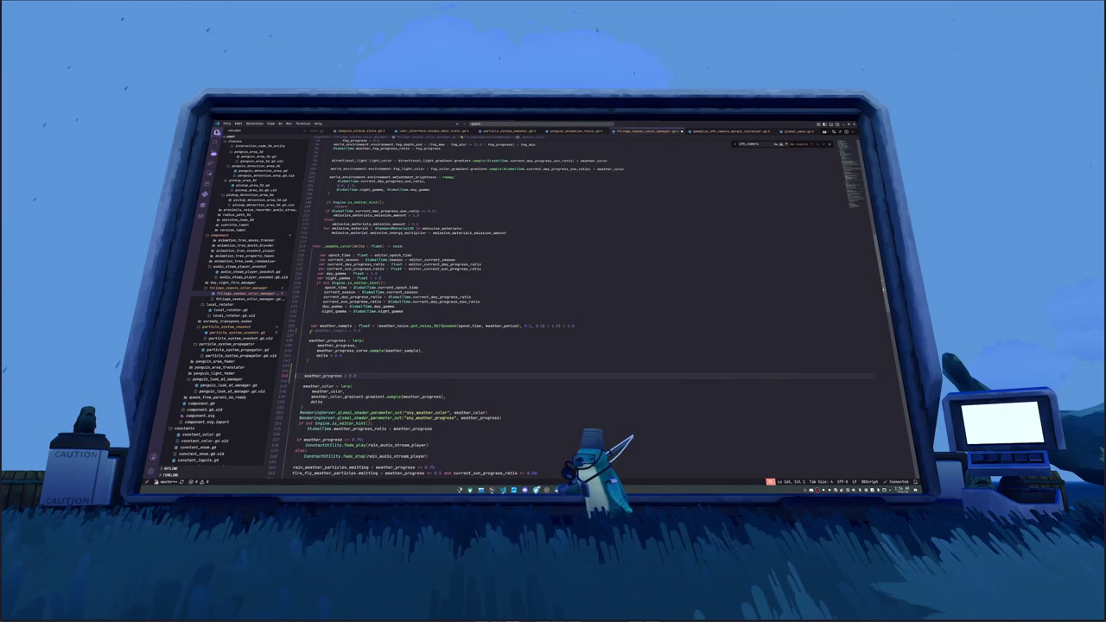
{"action": "key", "text": "alt+Tab"}
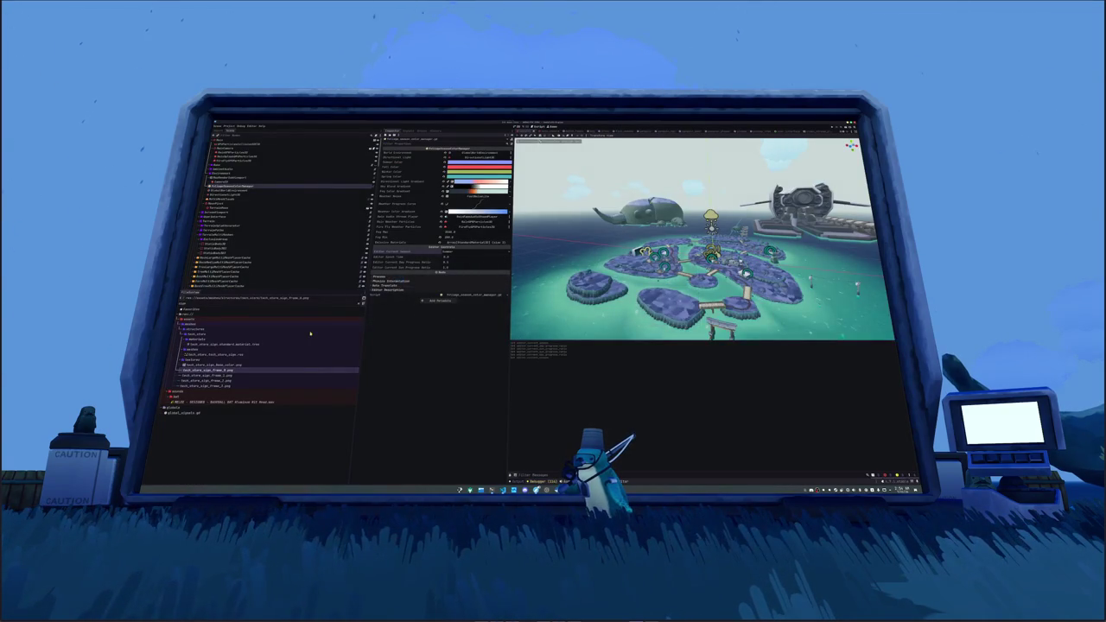
- Review every use of weather_progress in the script, then go back to the Godot editor
{"action": "key", "text": "w"}
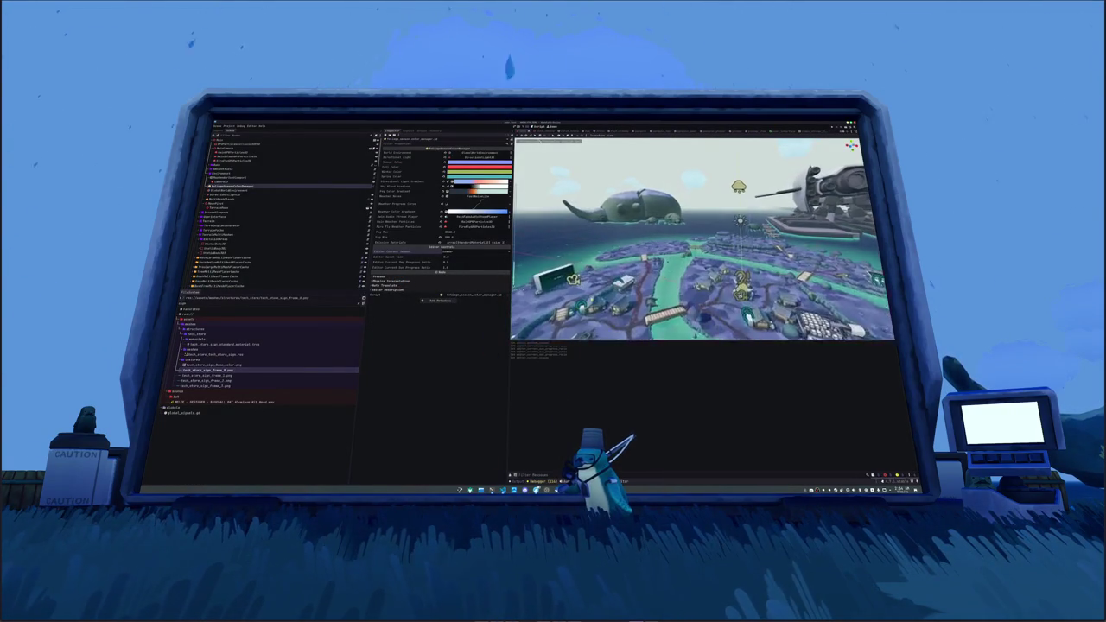
{"action": "key", "text": "alt+Tab"}
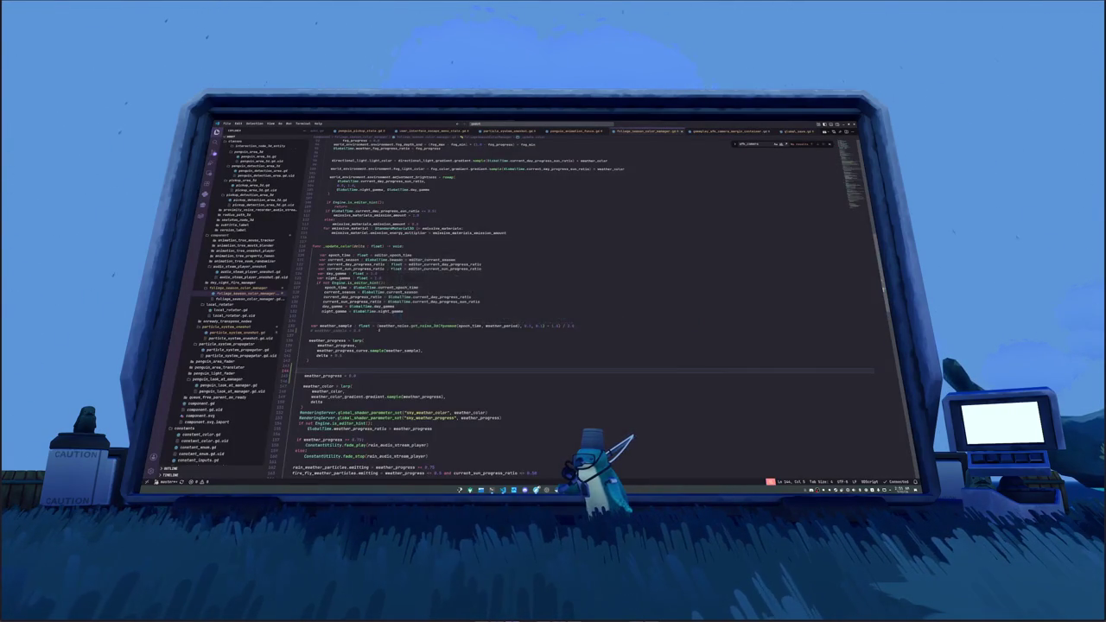
{"action": "scroll", "coordinate": [689, 313], "scroll_direction": "down", "scroll_amount": 2}
{"action": "double_click", "coordinate": [324, 356]}
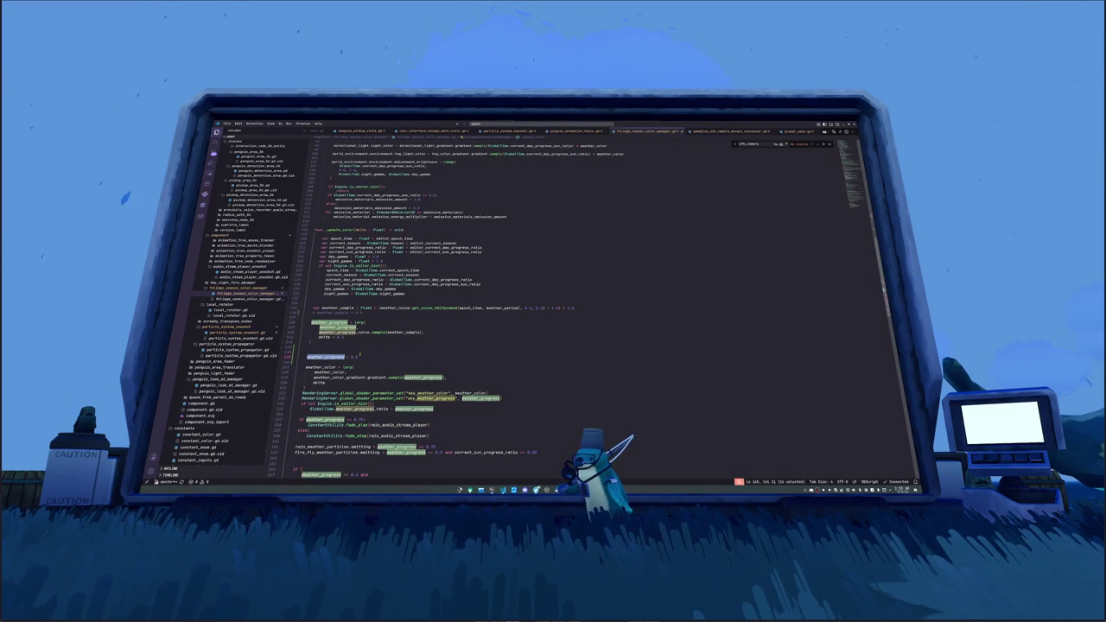
{"action": "scroll", "coordinate": [359, 355], "scroll_direction": "down", "scroll_amount": 1}
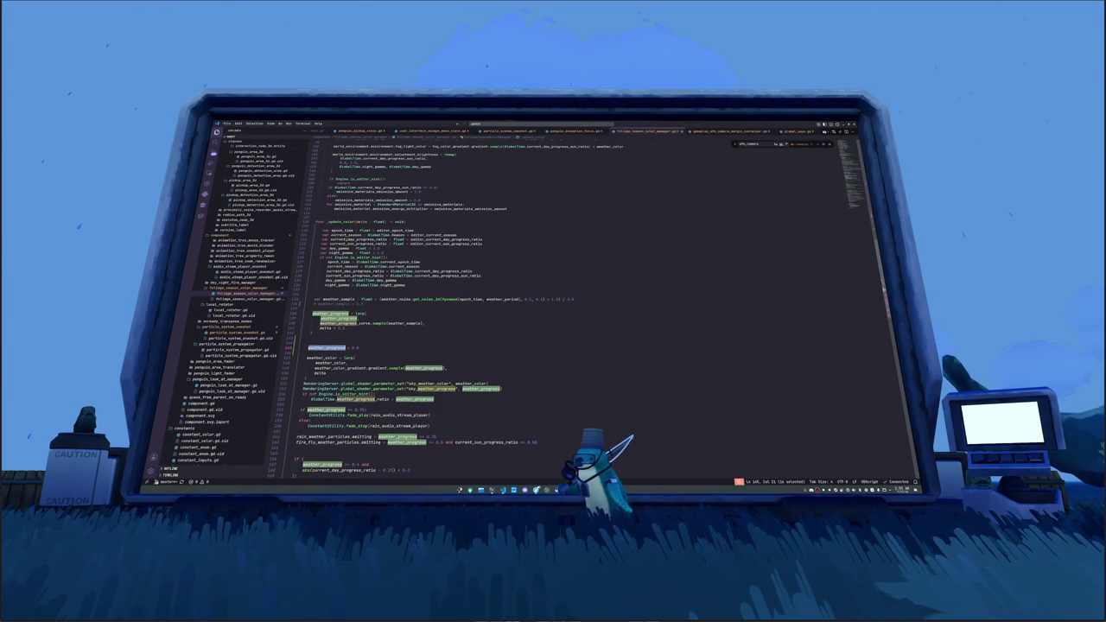
{"action": "mouse_move", "coordinate": [344, 257]}
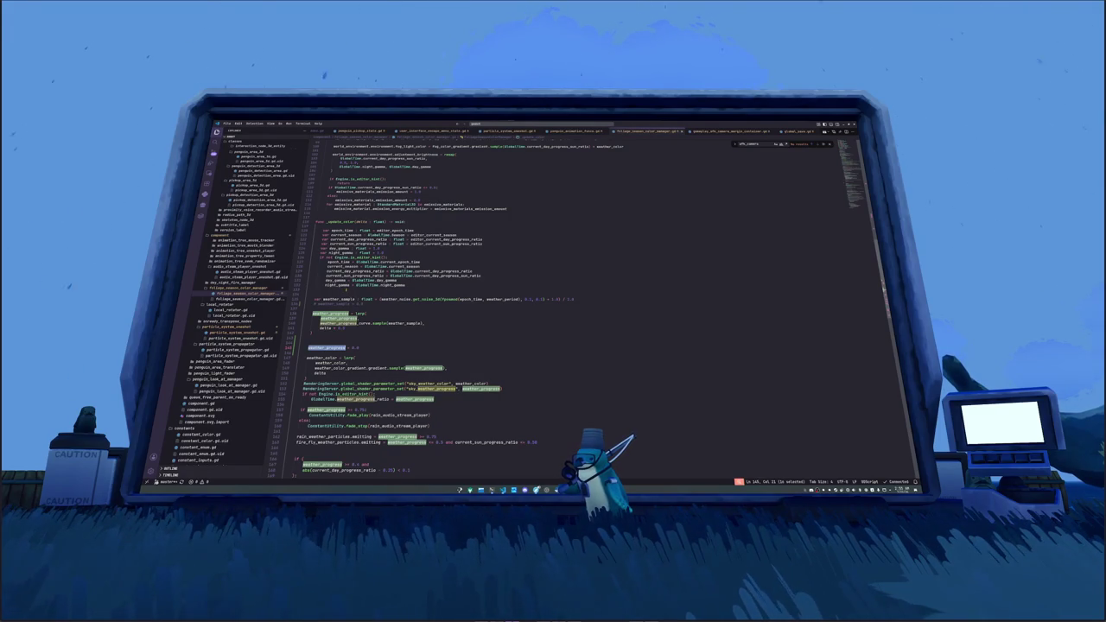
{"action": "scroll", "coordinate": [388, 303], "scroll_direction": "down", "scroll_amount": 3}
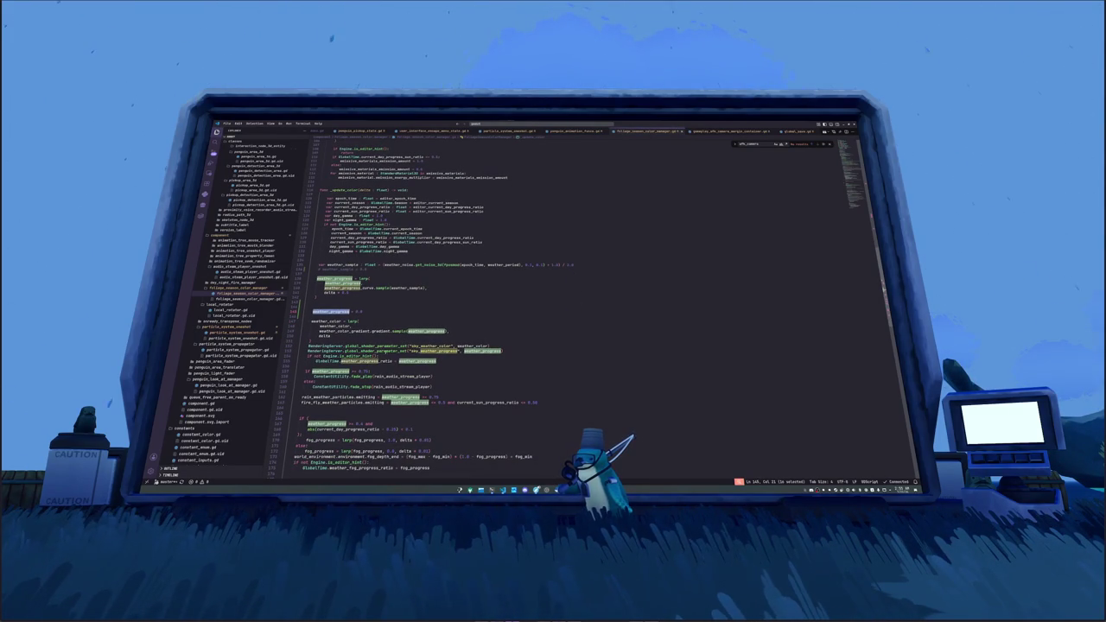
{"action": "scroll", "coordinate": [389, 357], "scroll_direction": "down", "scroll_amount": 1}
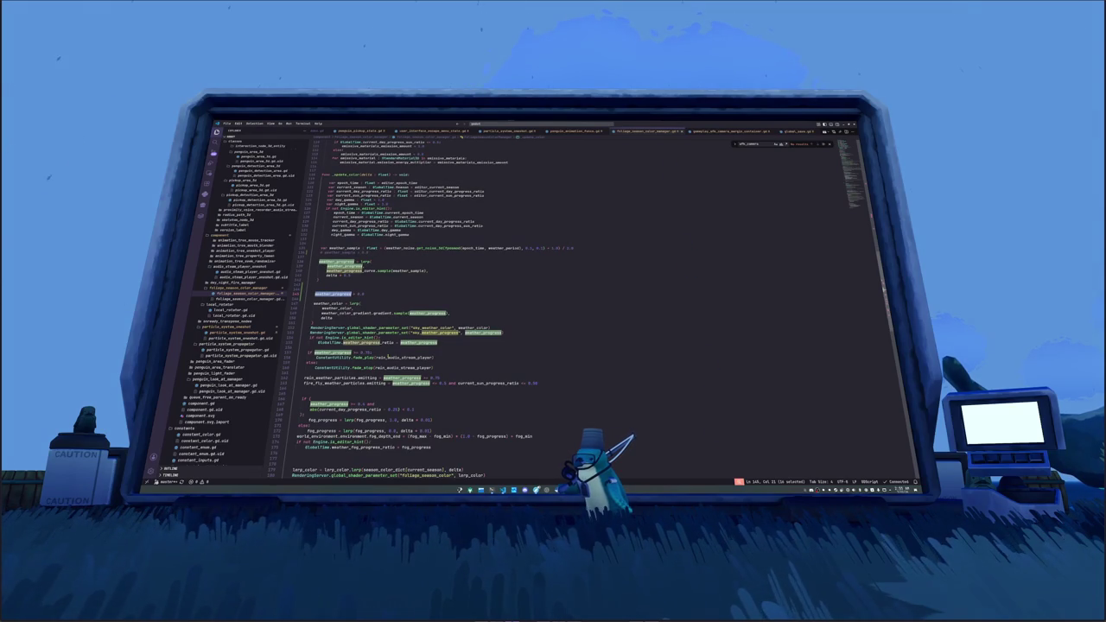
{"action": "key", "text": "alt+Tab"}
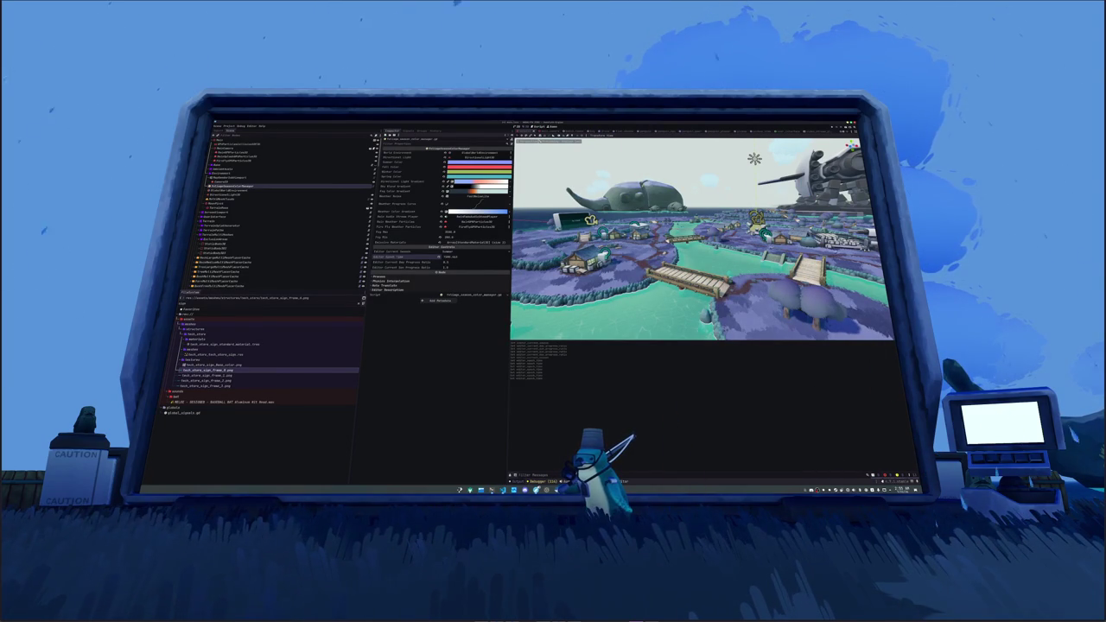
{"action": "key", "text": "alt+Tab"}
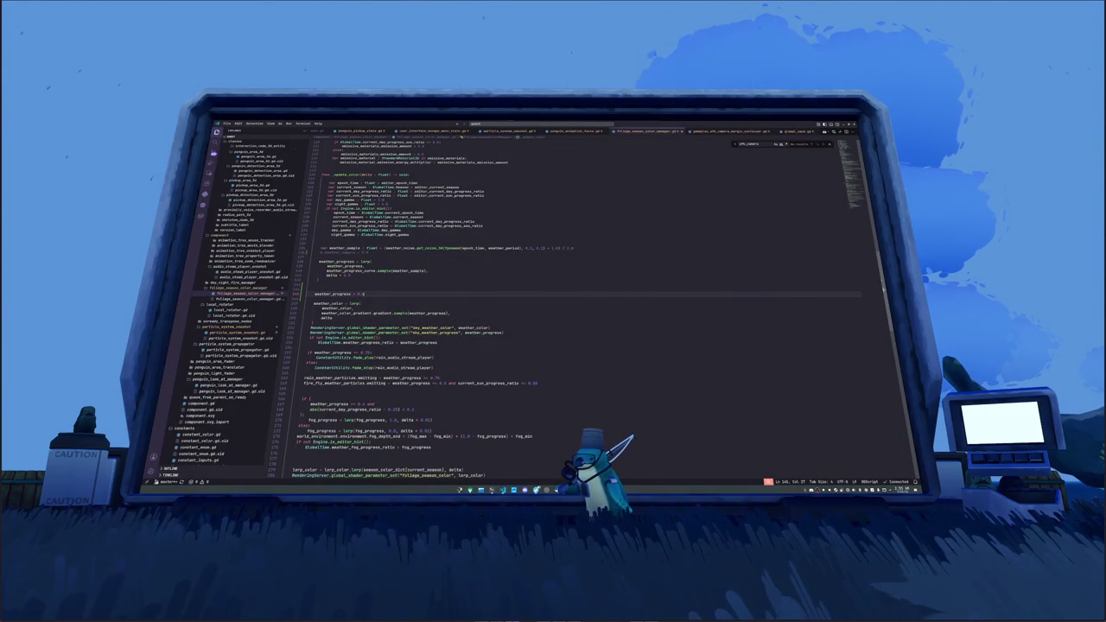
{"action": "key", "text": "alt+Tab"}
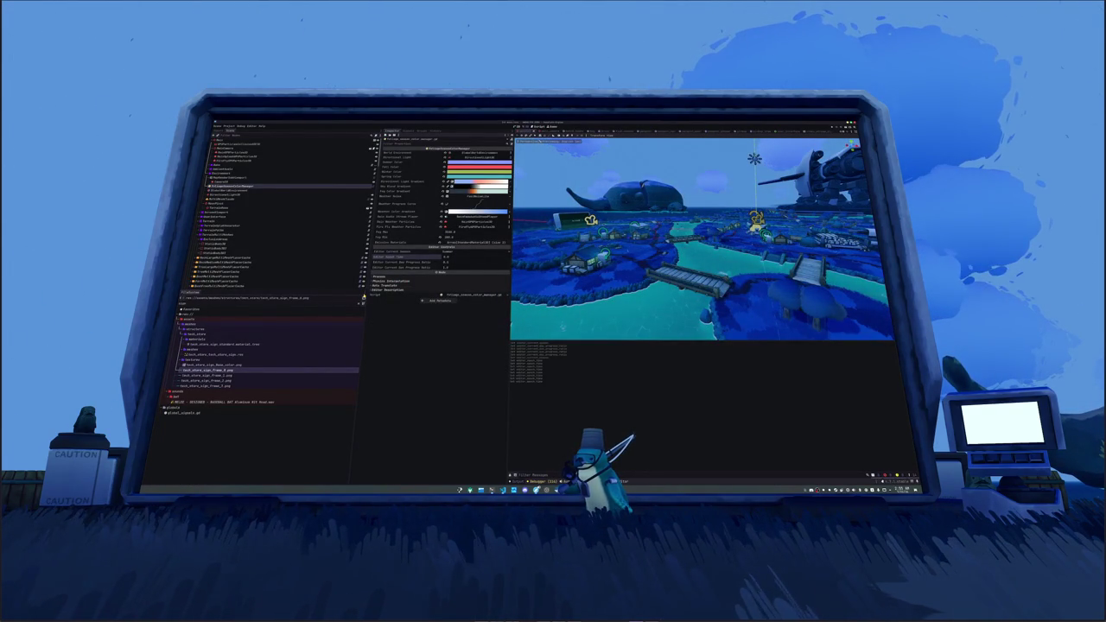
{"action": "key", "text": "alt+Tab"}
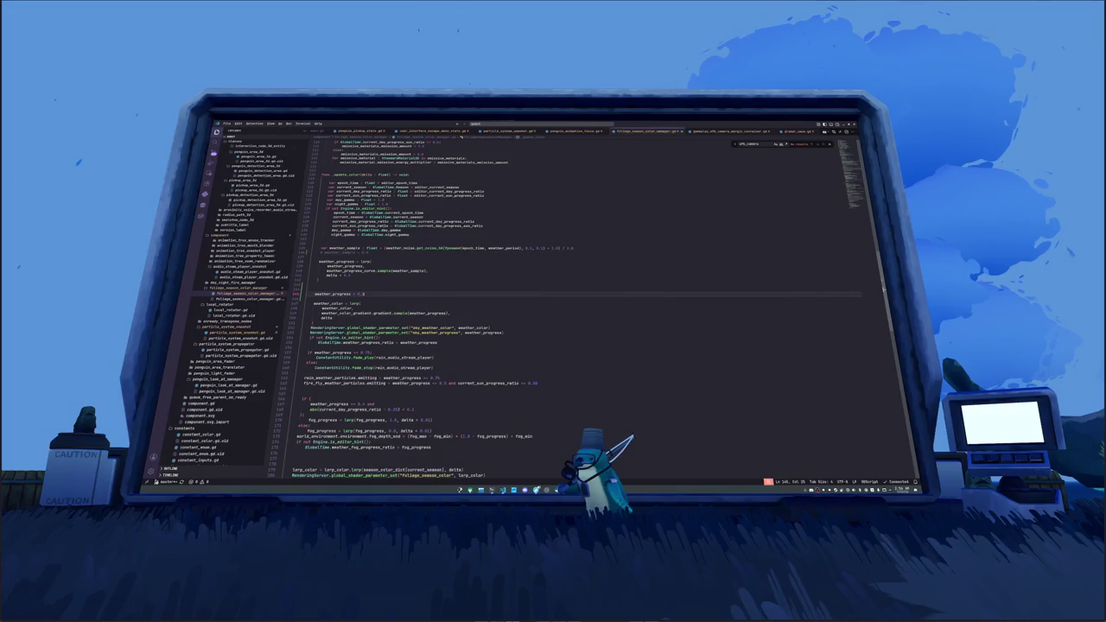
{"action": "key", "text": "alt+Tab"}
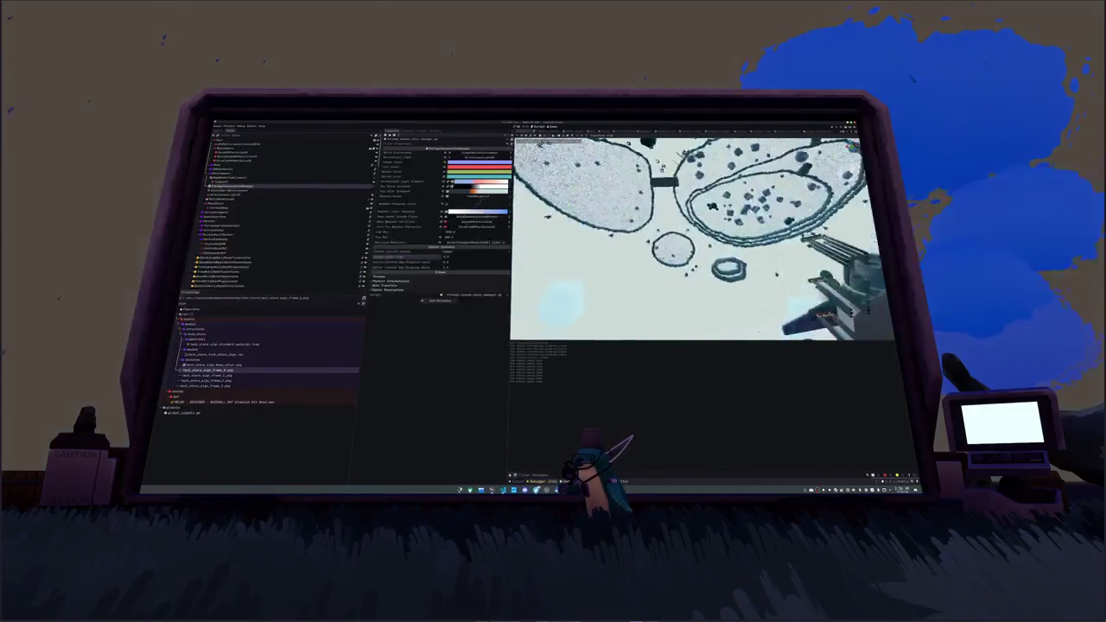
- Try a teal end stop on the Directional Light Gradient, then undo it
{"action": "left_click", "coordinate": [420, 192]}
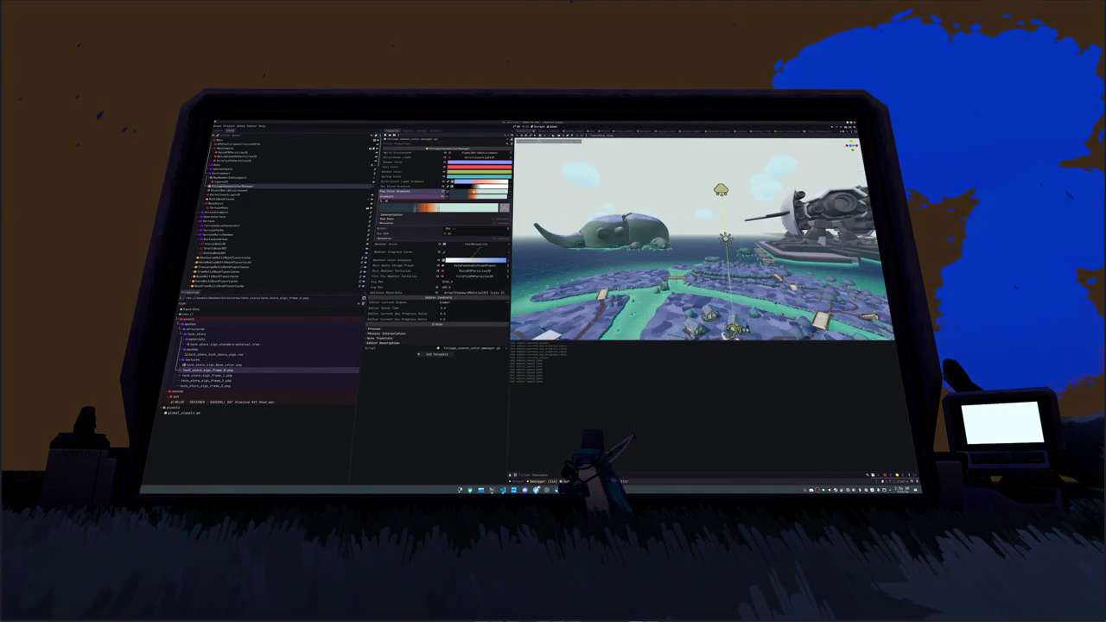
{"action": "left_click", "coordinate": [419, 192]}
{"action": "left_click", "coordinate": [420, 182]}
{"action": "left_click", "coordinate": [467, 198]}
{"action": "left_click_drag", "start_coordinate": [426, 242], "coordinate": [425, 207]}
{"action": "left_click", "coordinate": [385, 227]}
{"action": "left_click", "coordinate": [528, 353]}
{"action": "key", "text": "ctrl+z"}
- Recolour Fog Color Gradient stops and nudge the day progress toward dusk
{"action": "left_click", "coordinate": [473, 183]}
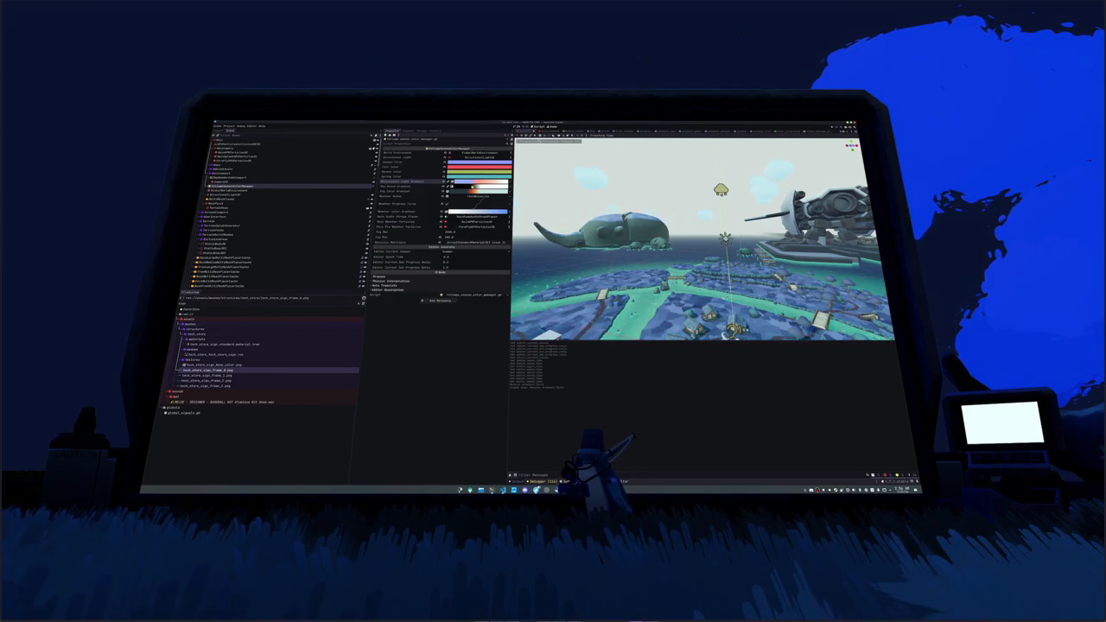
{"action": "left_click", "coordinate": [472, 191]}
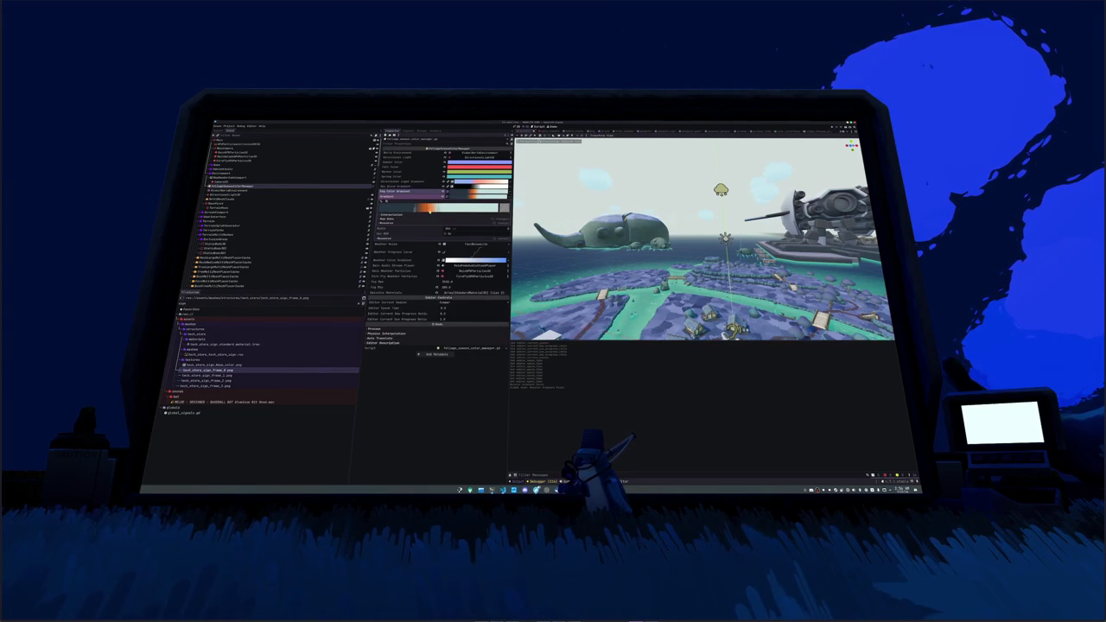
{"action": "left_click", "coordinate": [436, 211]}
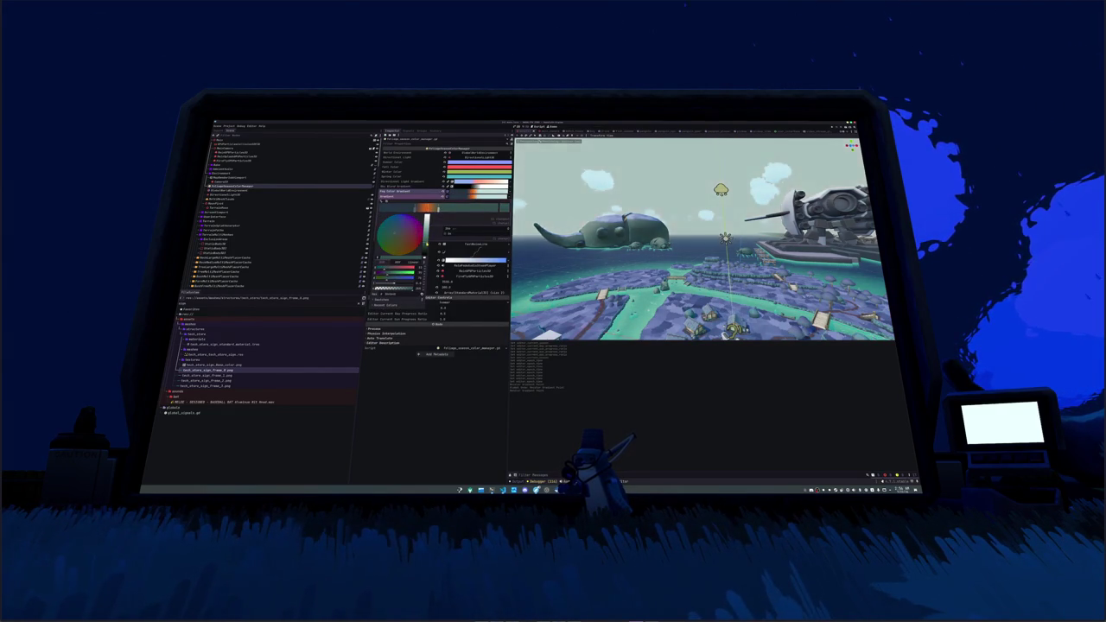
{"action": "left_click", "coordinate": [411, 380]}
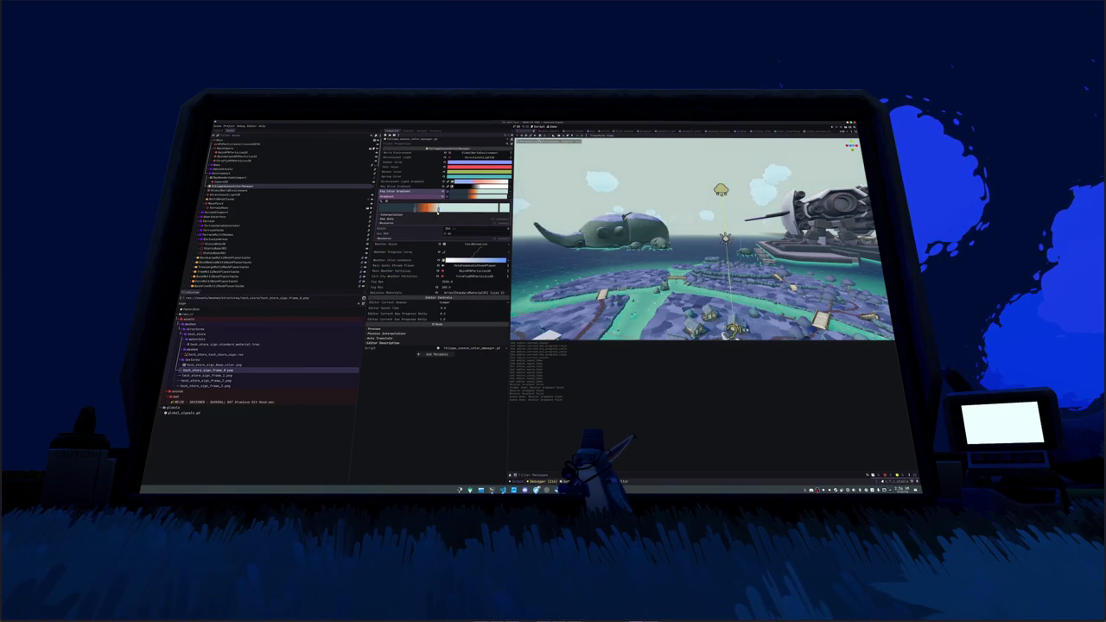
{"action": "double_click", "coordinate": [437, 208]}
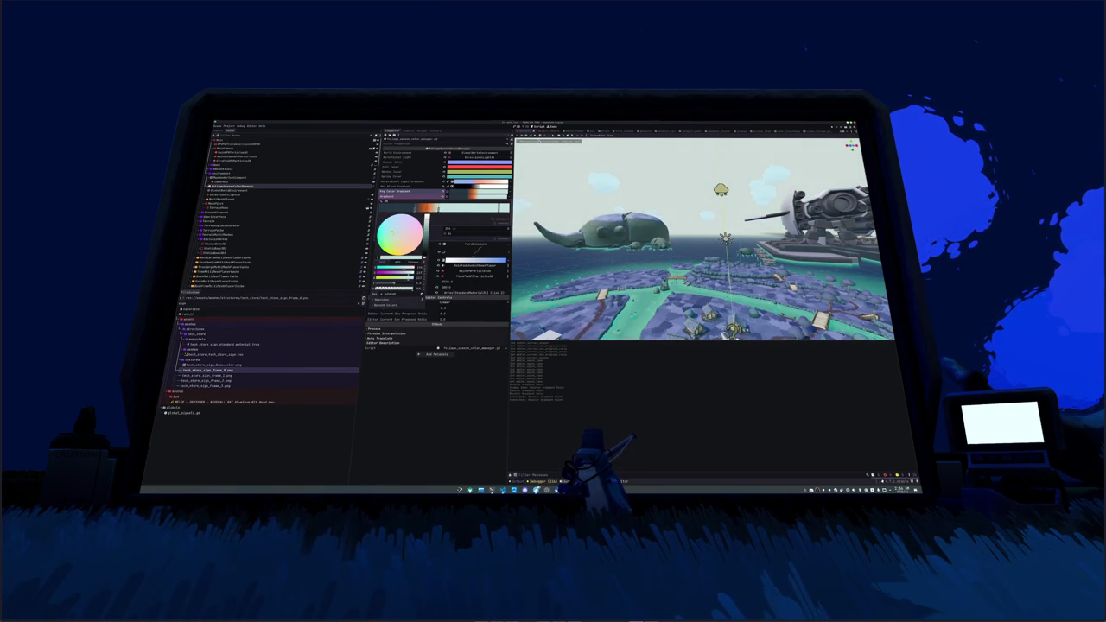
{"action": "left_click", "coordinate": [393, 357]}
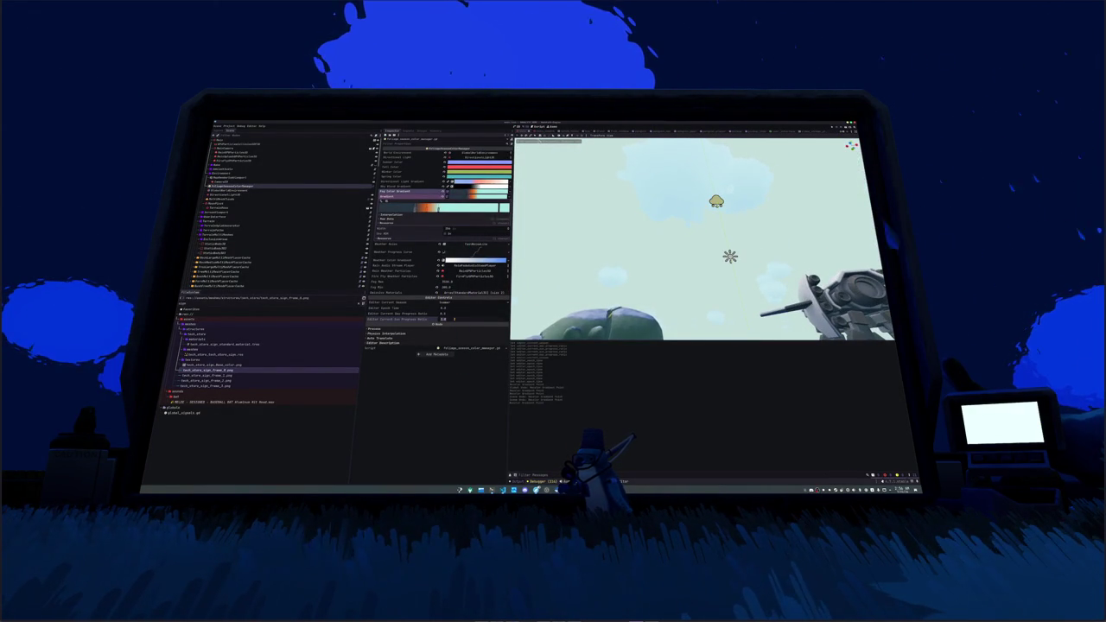
{"action": "mouse_move", "coordinate": [455, 319]}
{"action": "left_mouse_down"}
{"action": "mouse_move", "coordinate": [476, 319]}
{"action": "mouse_move", "coordinate": [455, 320]}
{"action": "left_mouse_up"}
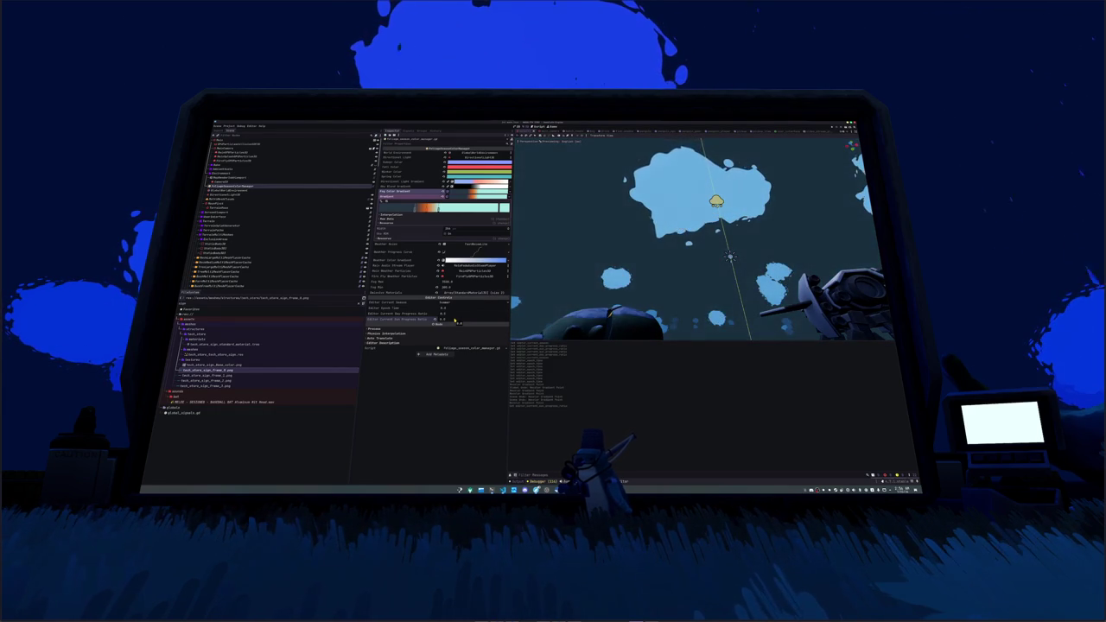
- Raise a WorldEnvironment fog value to brighten the sky, and save the scene
{"action": "left_click", "coordinate": [250, 191]}
{"action": "left_click", "coordinate": [477, 154]}
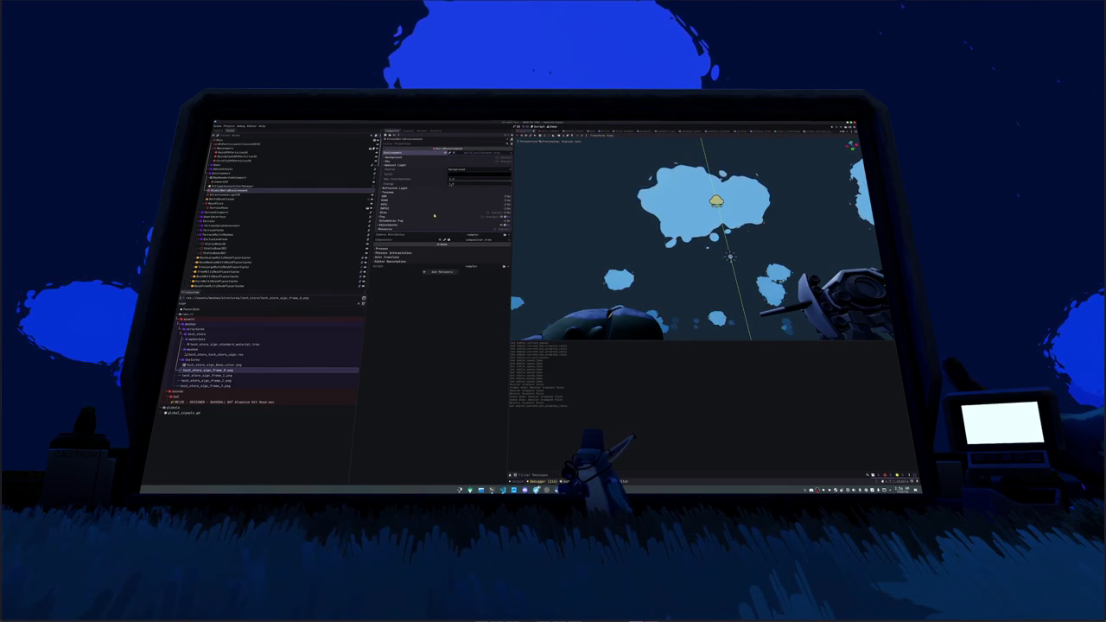
{"action": "left_click", "coordinate": [434, 215]}
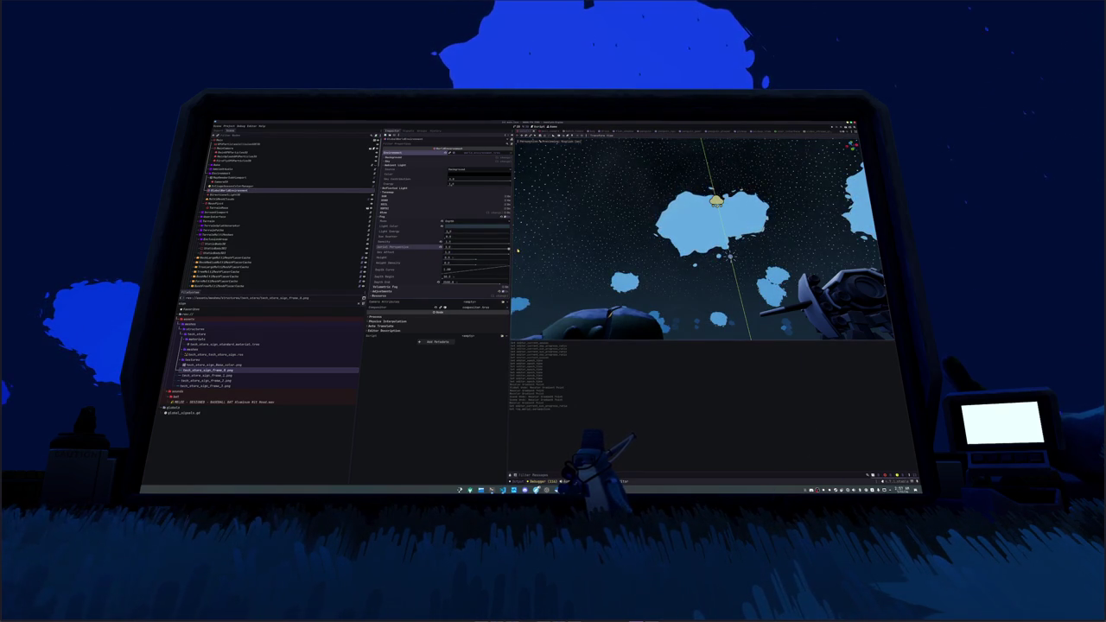
{"action": "left_click_drag", "start_coordinate": [506, 249], "coordinate": [465, 248]}
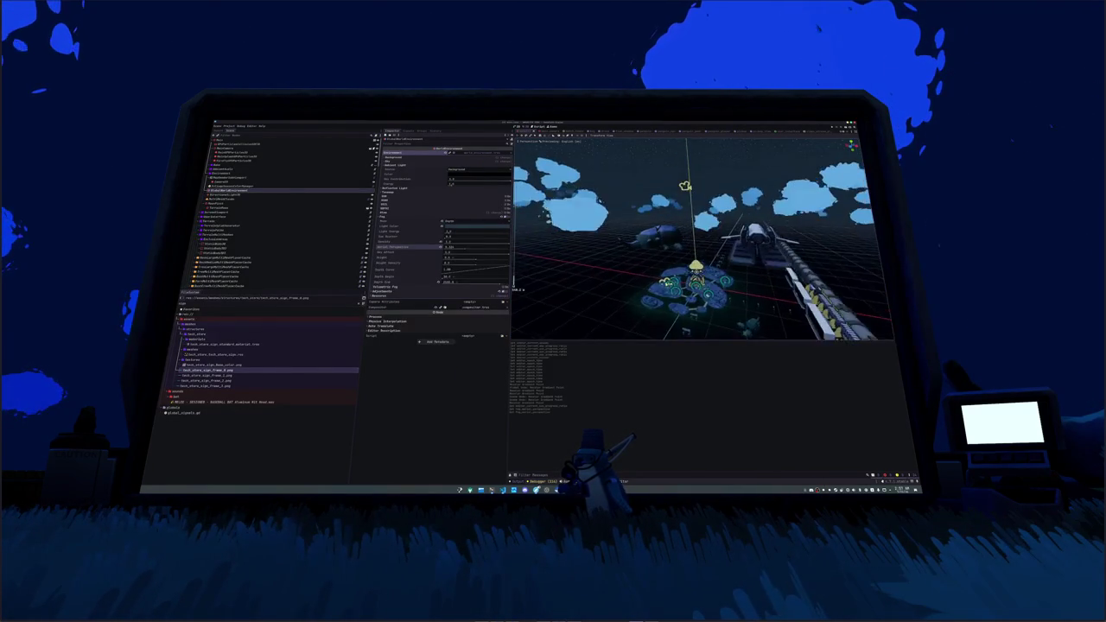
{"action": "key", "text": "ctrl+s"}
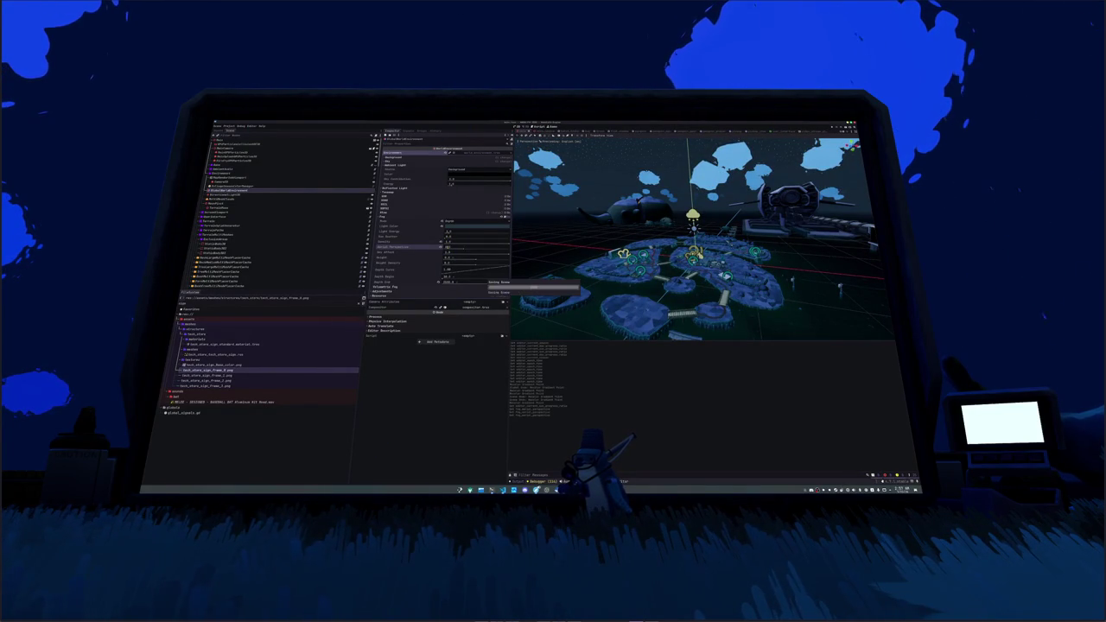
- Select the weather manager and set the day progress back to daytime
{"action": "left_click", "coordinate": [432, 218]}
{"action": "left_click", "coordinate": [234, 186]}
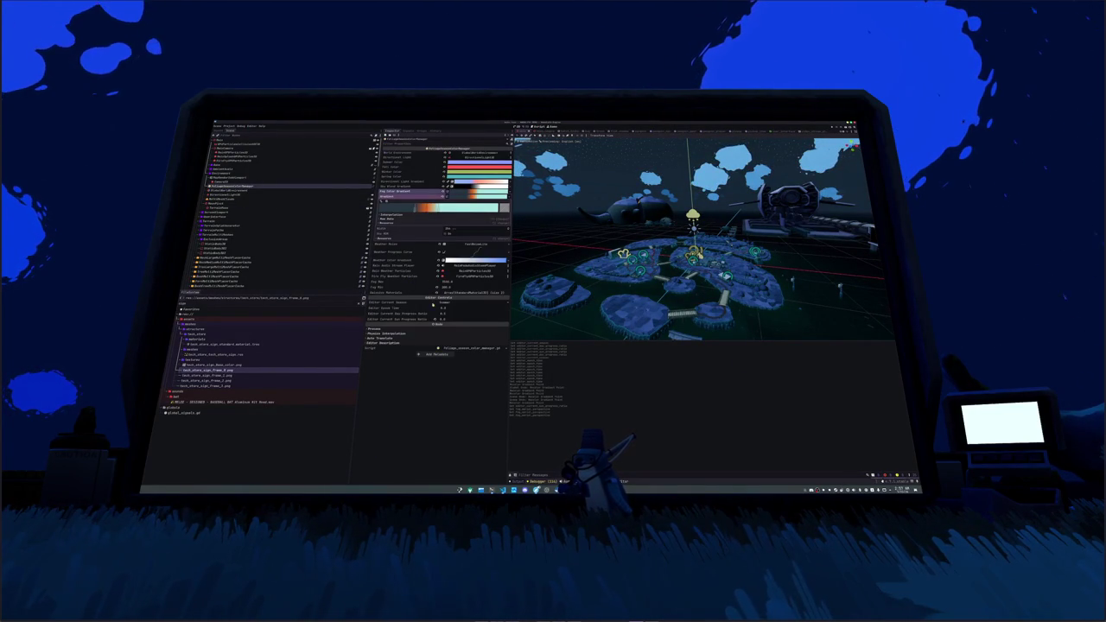
{"action": "left_click", "coordinate": [436, 314]}
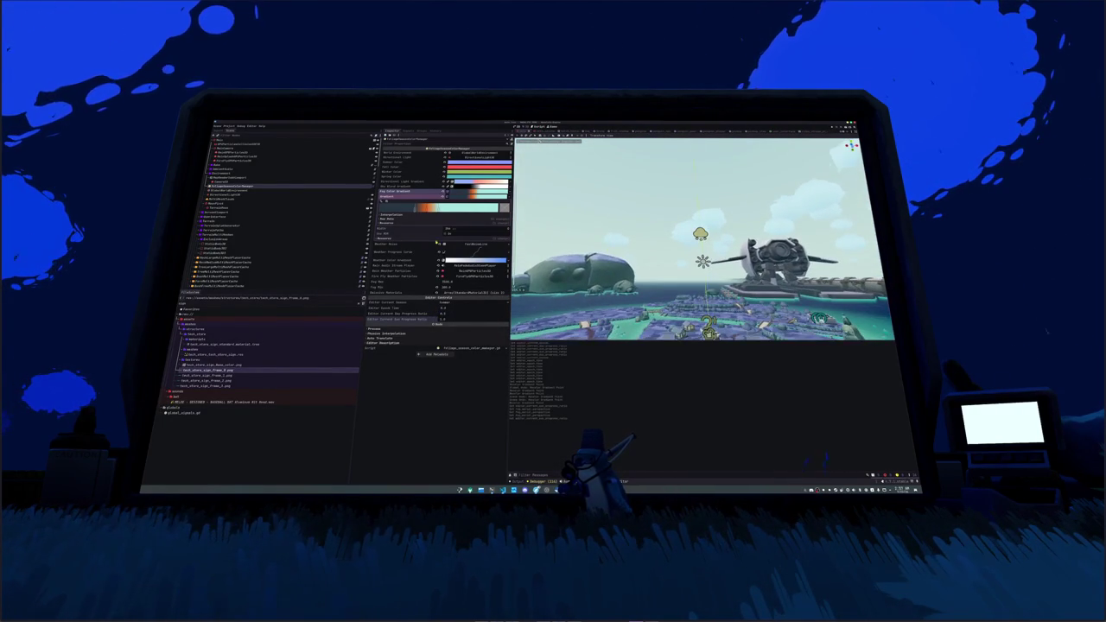
- Increase the WorldEnvironment fog's Aerial Perspective amount with its slider
{"action": "left_click", "coordinate": [239, 194]}
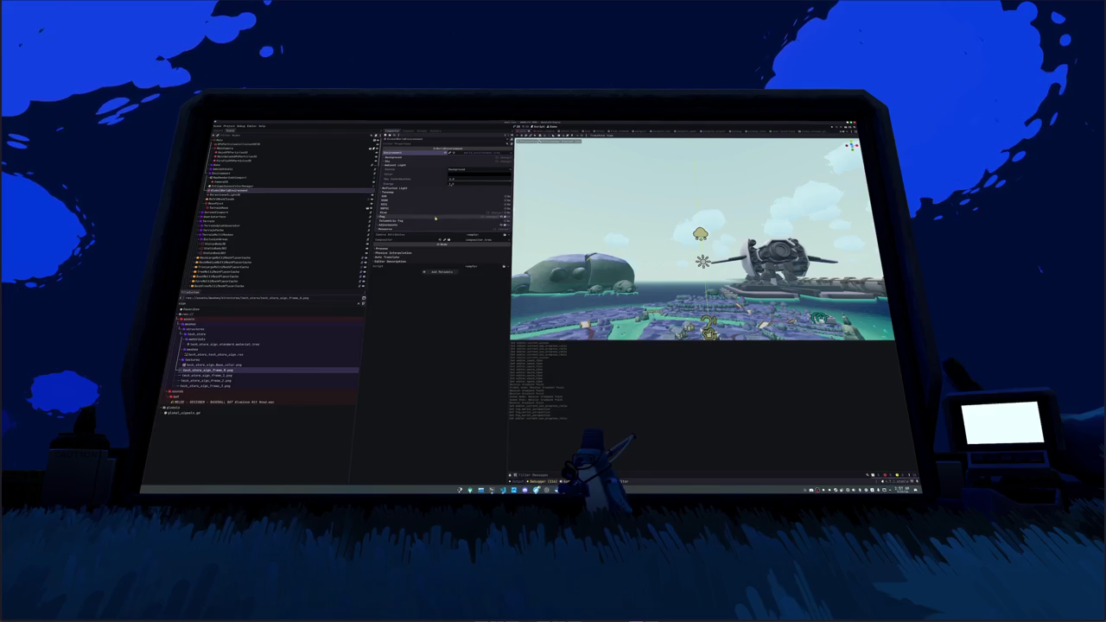
{"action": "left_click", "coordinate": [384, 217]}
{"action": "left_click", "coordinate": [446, 248]}
{"action": "left_click_drag", "start_coordinate": [449, 248], "coordinate": [491, 247]}
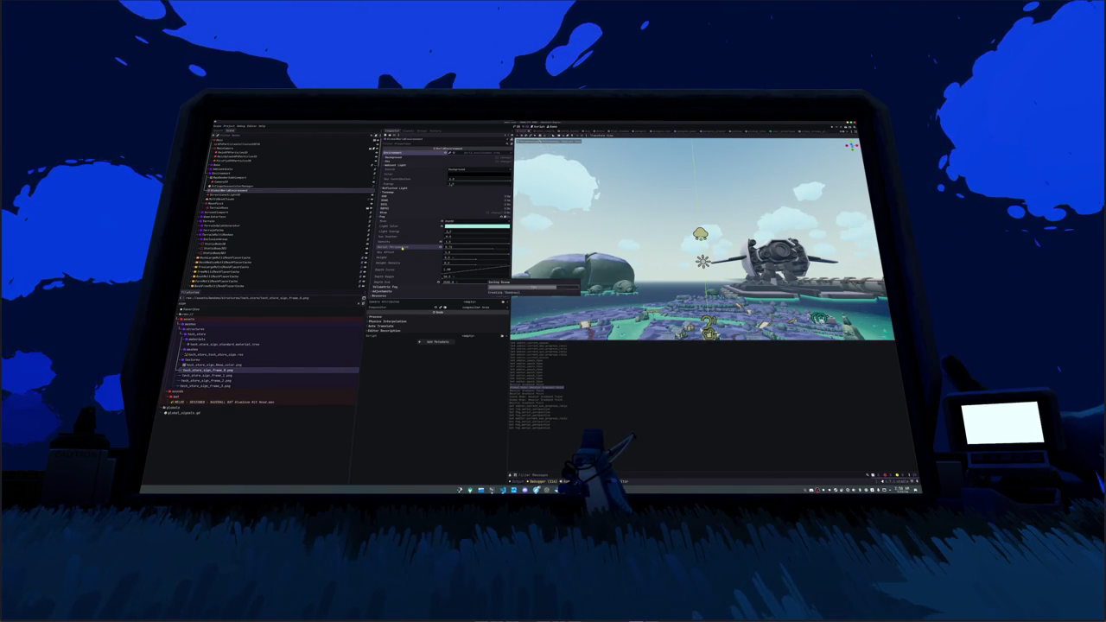
- Frame the MultiMeshInstance3D island, then open a Fog Color Gradient stop on the weather manager
{"action": "left_click", "coordinate": [507, 157]}
{"action": "left_click", "coordinate": [485, 194]}
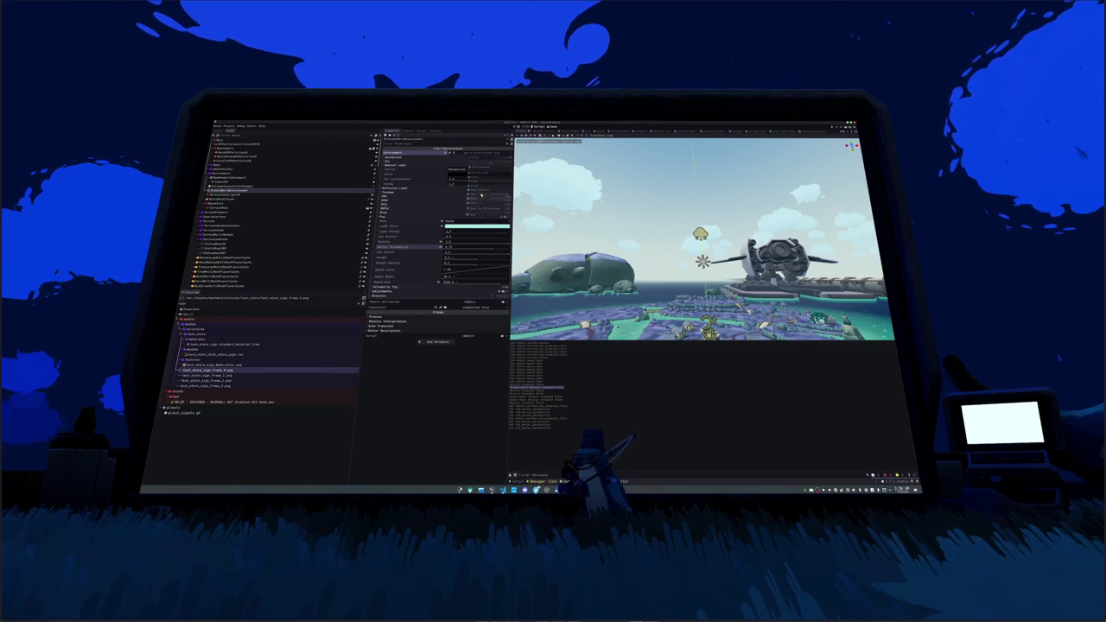
{"action": "left_click", "coordinate": [326, 194]}
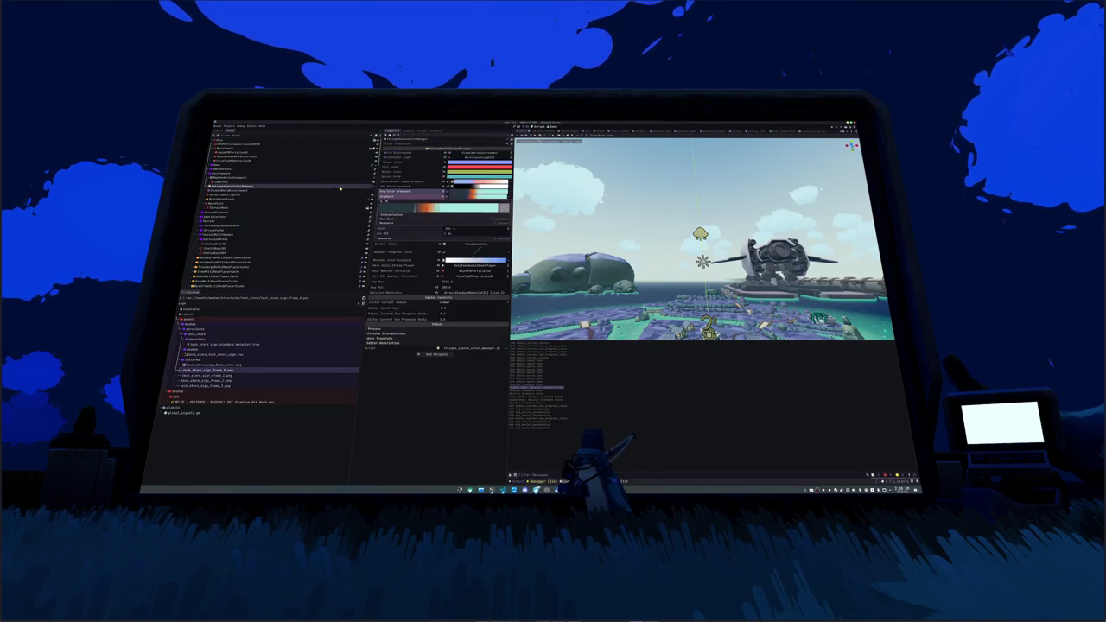
{"action": "left_click", "coordinate": [359, 199]}
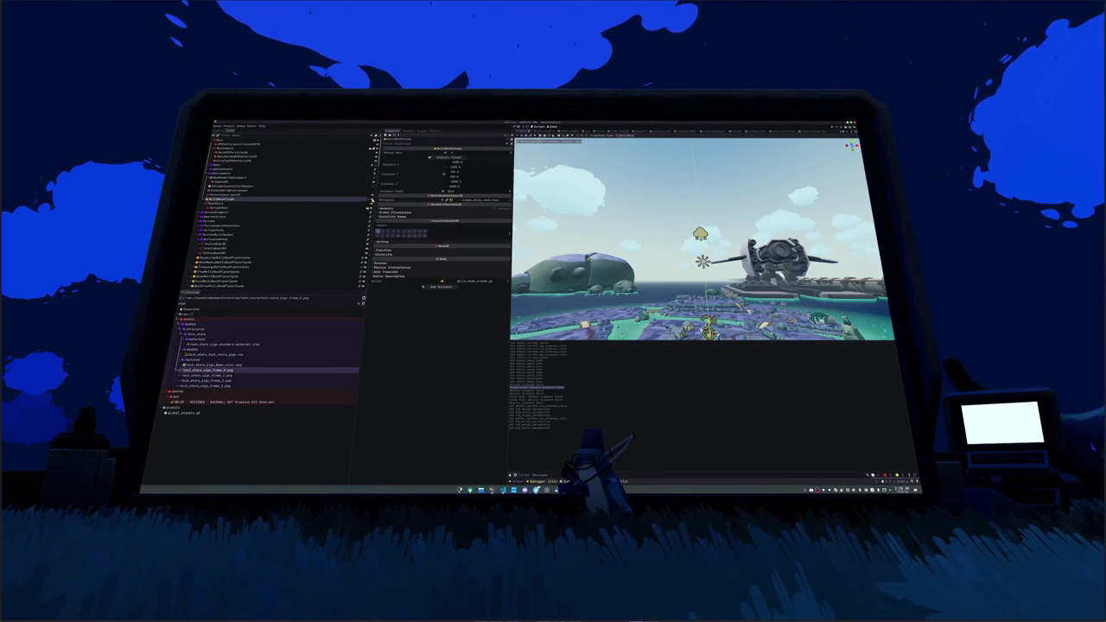
{"action": "key", "text": "f"}
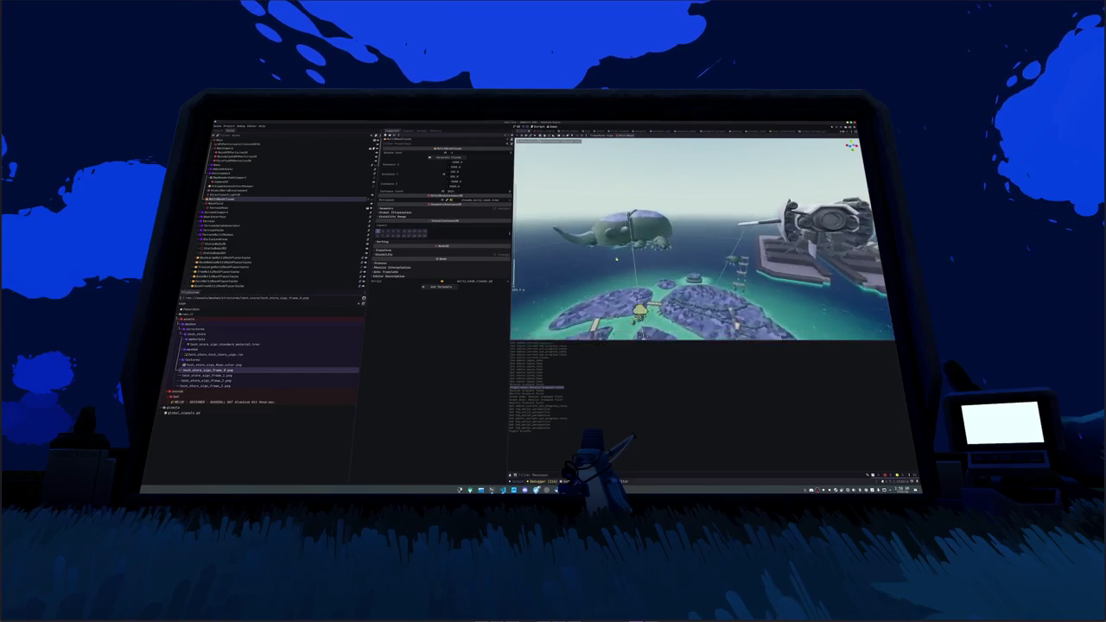
{"action": "left_click", "coordinate": [233, 186]}
{"action": "left_click", "coordinate": [438, 209]}
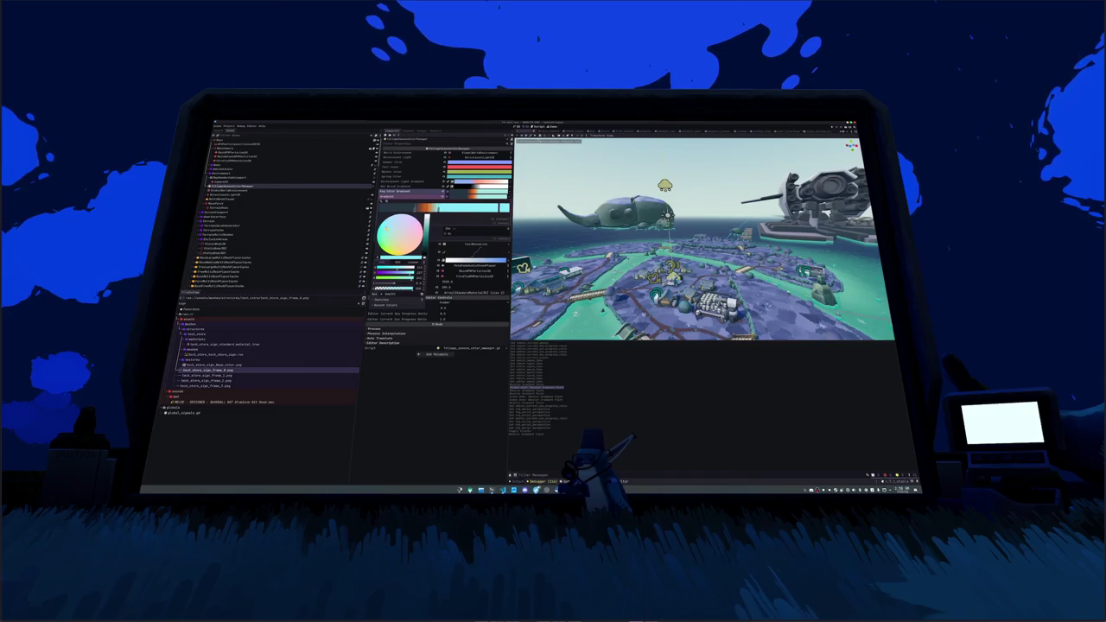
- Reopen and adjust a colour stop on the weather manager's Fog Color Gradient
{"action": "key", "text": "Escape"}
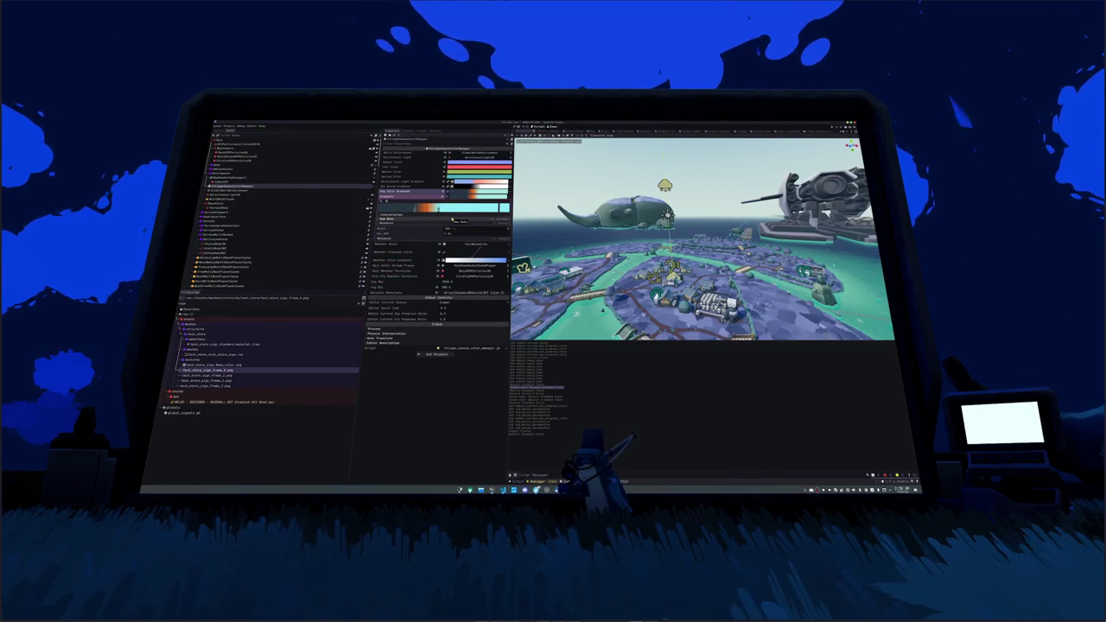
{"action": "left_click", "coordinate": [472, 191]}
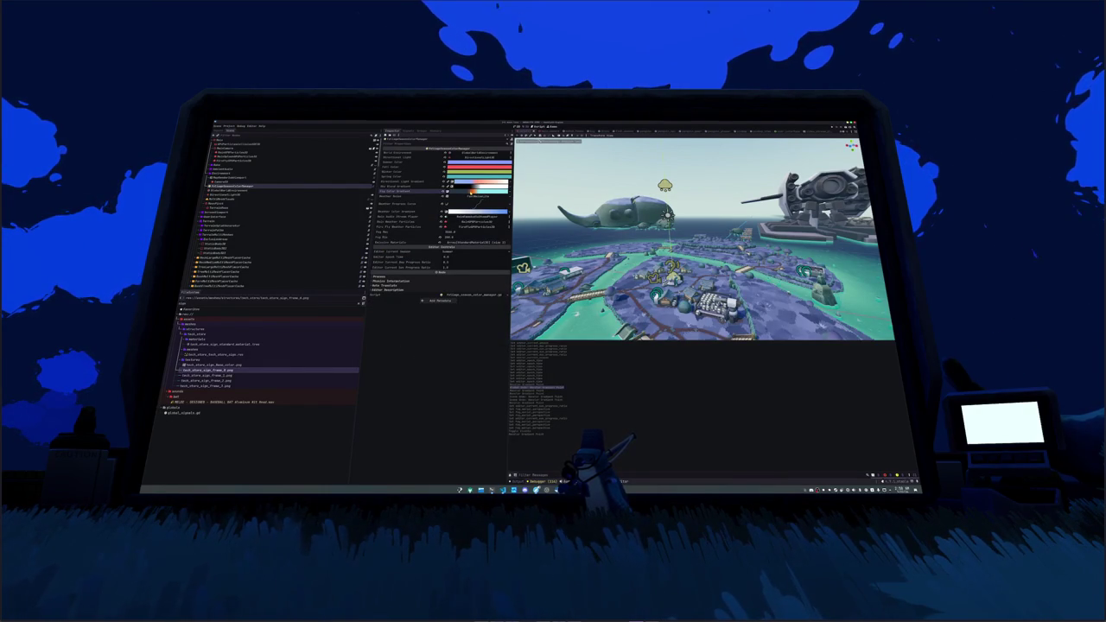
{"action": "left_click", "coordinate": [472, 191]}
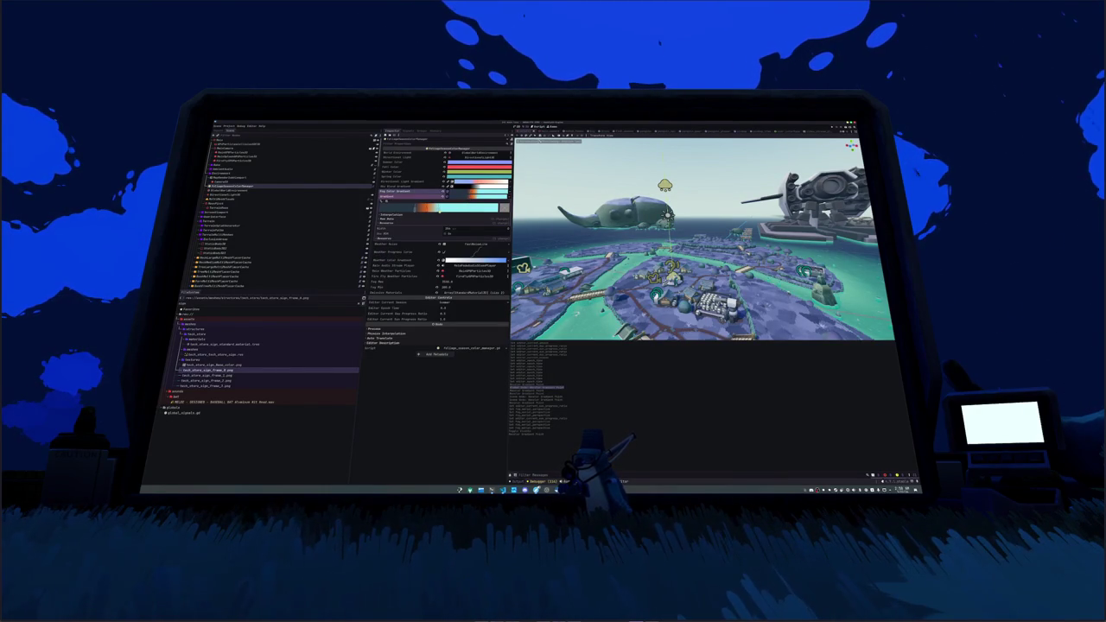
{"action": "left_click", "coordinate": [438, 209]}
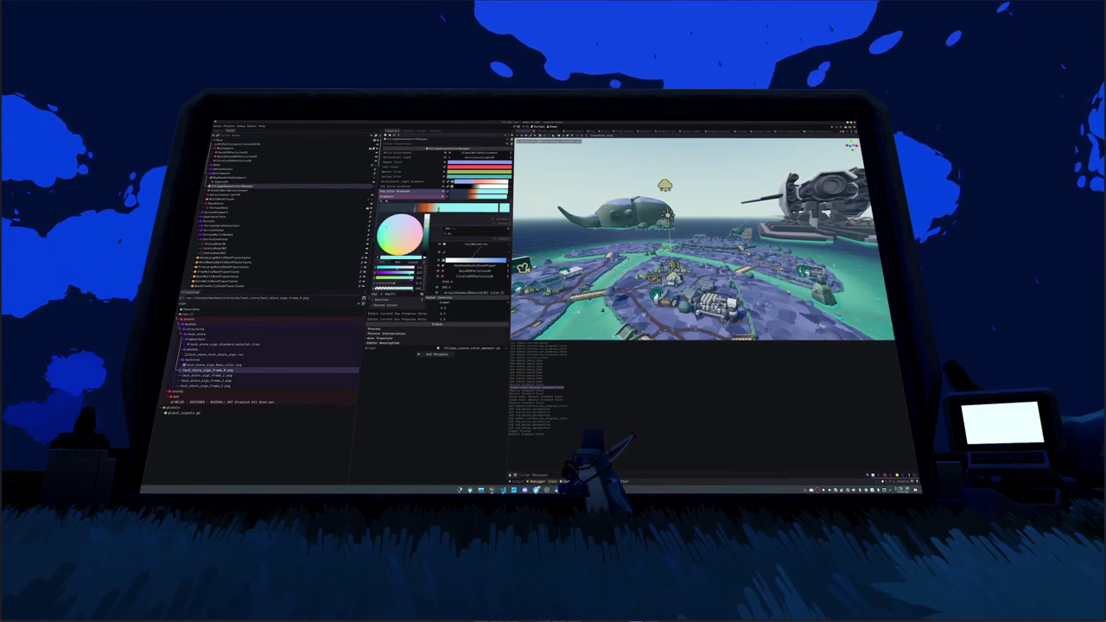
{"action": "left_click", "coordinate": [256, 189]}
- Select WorldEnvironment and expand its Environment resource, collapsing the Fog section
{"action": "left_click", "coordinate": [257, 191]}
{"action": "left_click", "coordinate": [475, 152]}
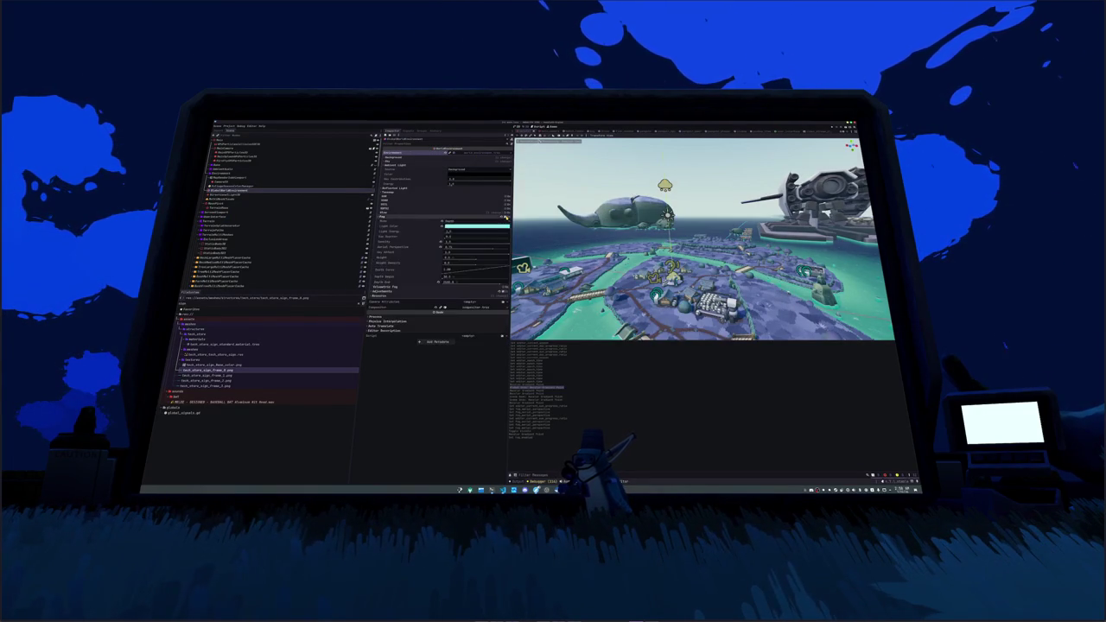
{"action": "left_click", "coordinate": [409, 215]}
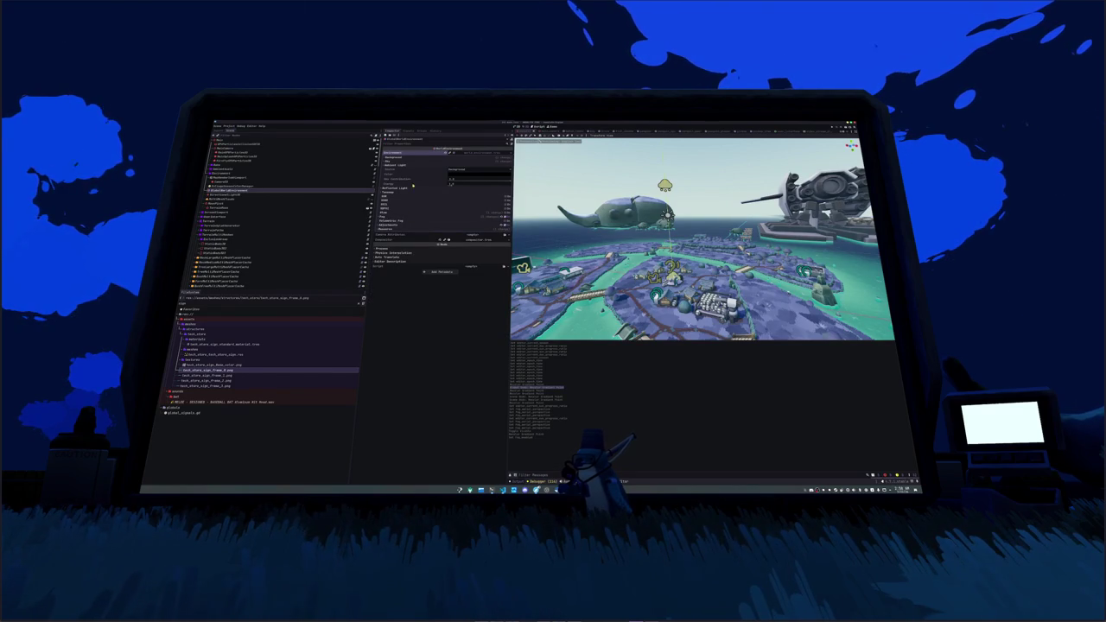
- Expand Background > Sky > Sky Material and inspect the blue and orange shader colours
{"action": "left_click", "coordinate": [427, 161]}
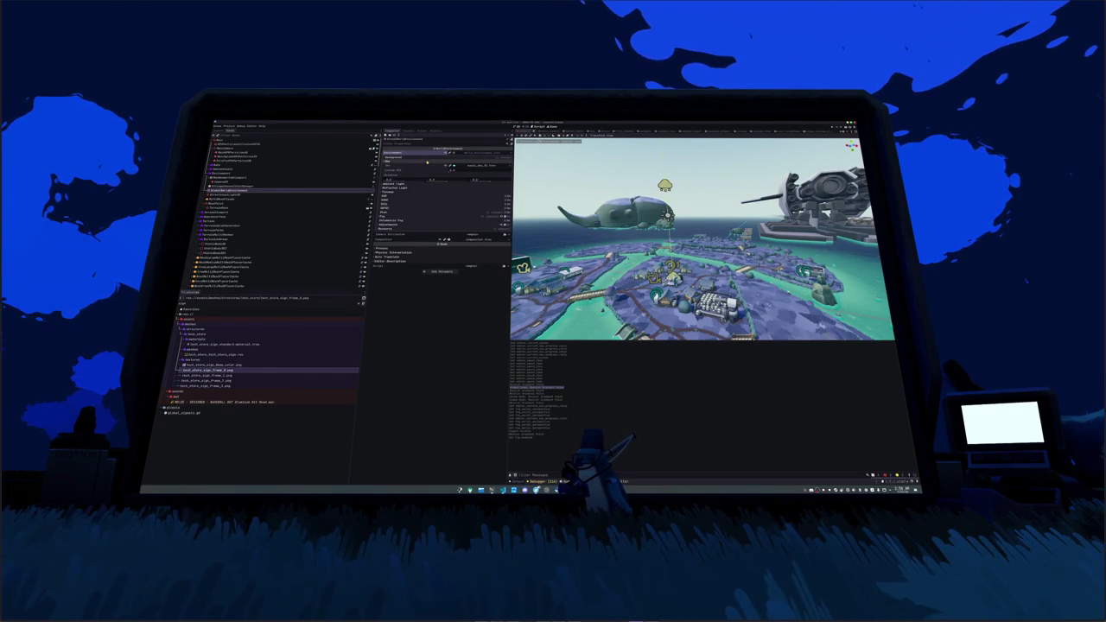
{"action": "left_click", "coordinate": [429, 163]}
{"action": "left_click", "coordinate": [429, 170]}
{"action": "left_click", "coordinate": [458, 195]}
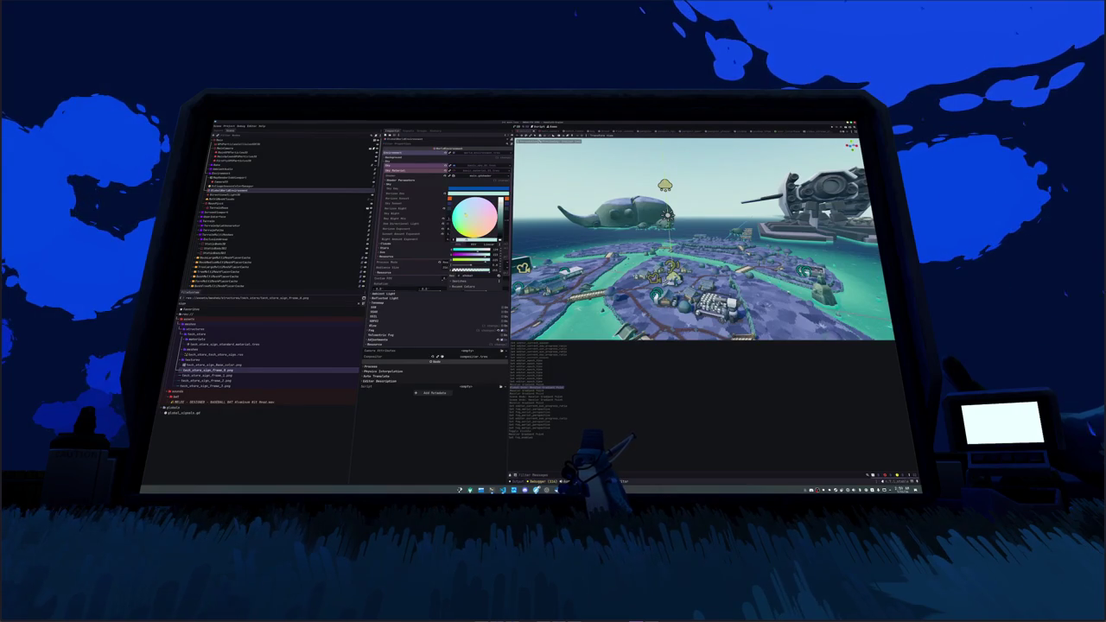
{"action": "left_click", "coordinate": [411, 198]}
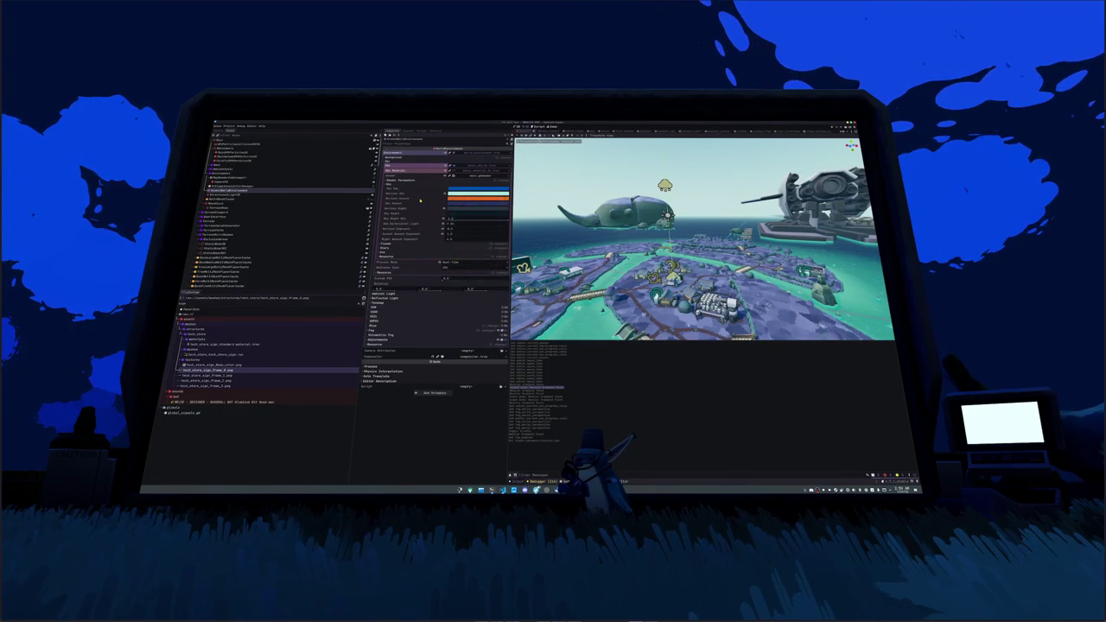
{"action": "left_click", "coordinate": [467, 201]}
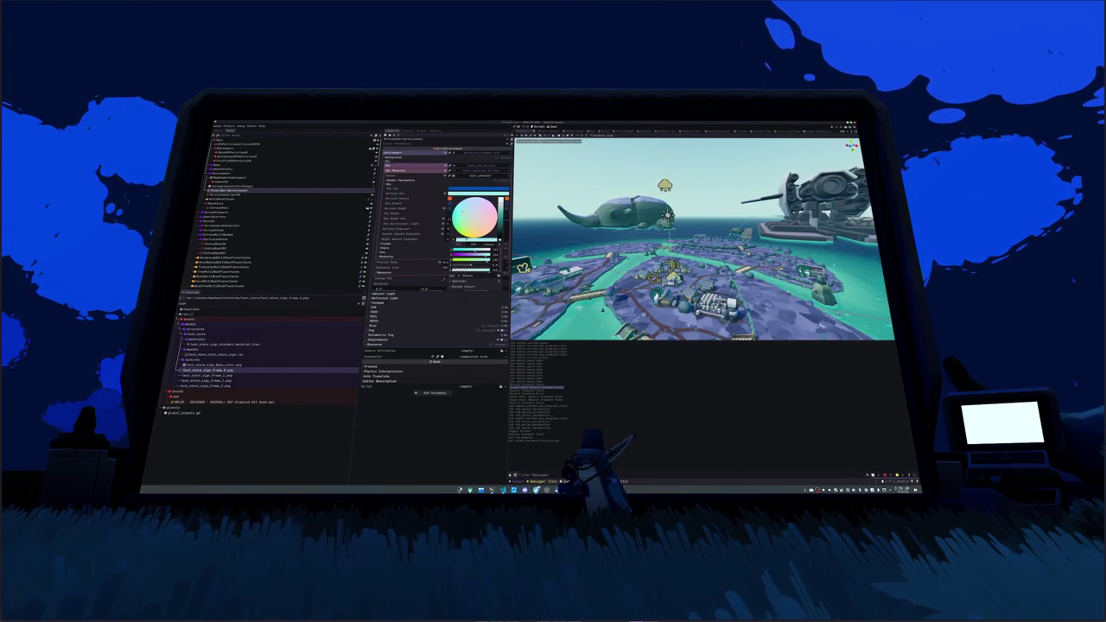
{"action": "left_click", "coordinate": [422, 195]}
- Collapse the sky material parameters and reselect the environment manager node
{"action": "right_click", "coordinate": [422, 194]}
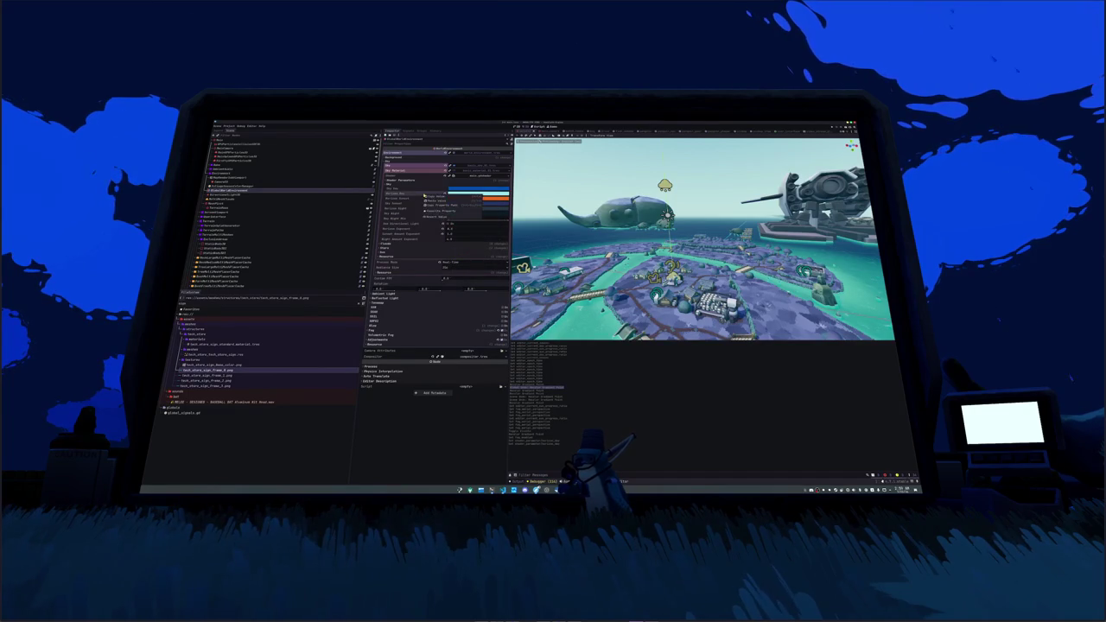
{"action": "key", "text": "Escape"}
{"action": "left_click", "coordinate": [451, 166]}
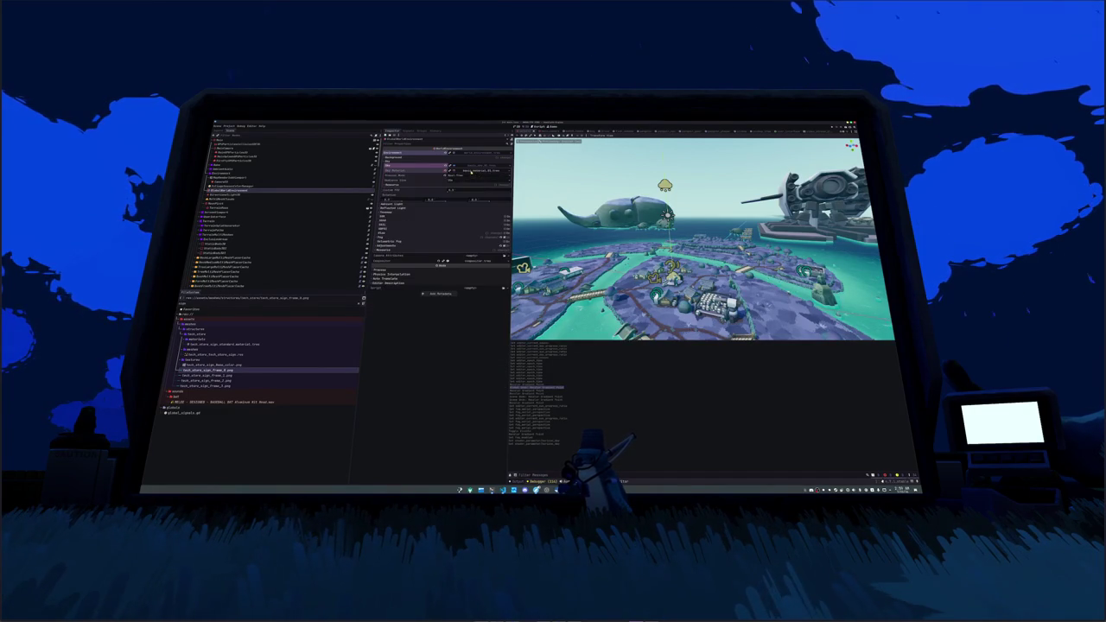
{"action": "left_click", "coordinate": [260, 186]}
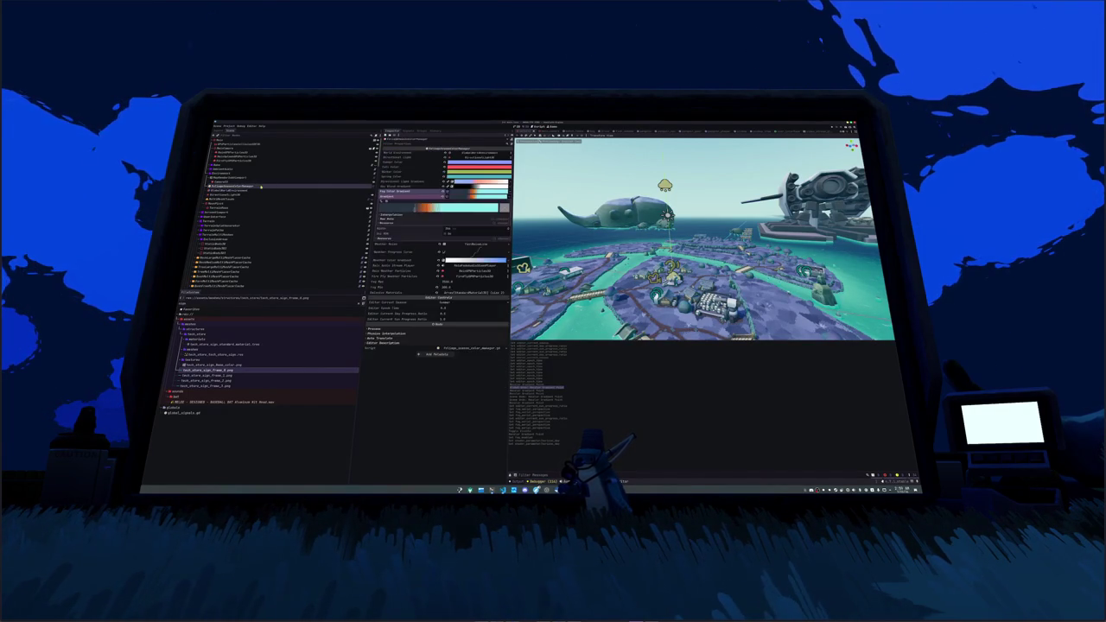
- Adjust the orange entries in the weather gradient's Colors list, then select WorldEnvironment
{"action": "left_click", "coordinate": [438, 209]}
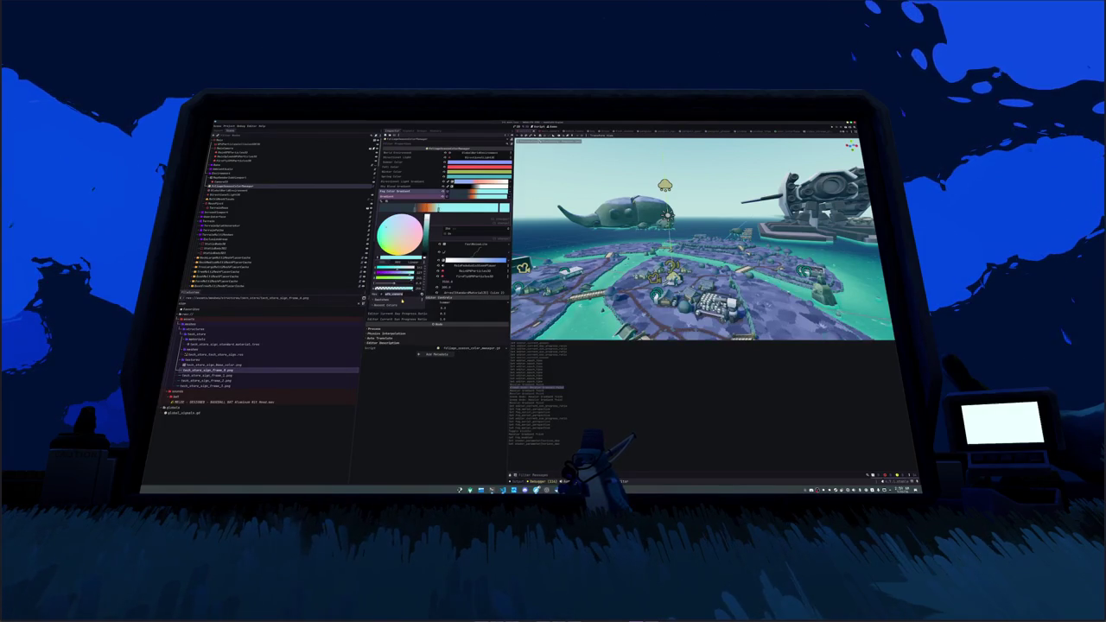
{"action": "left_click", "coordinate": [455, 222]}
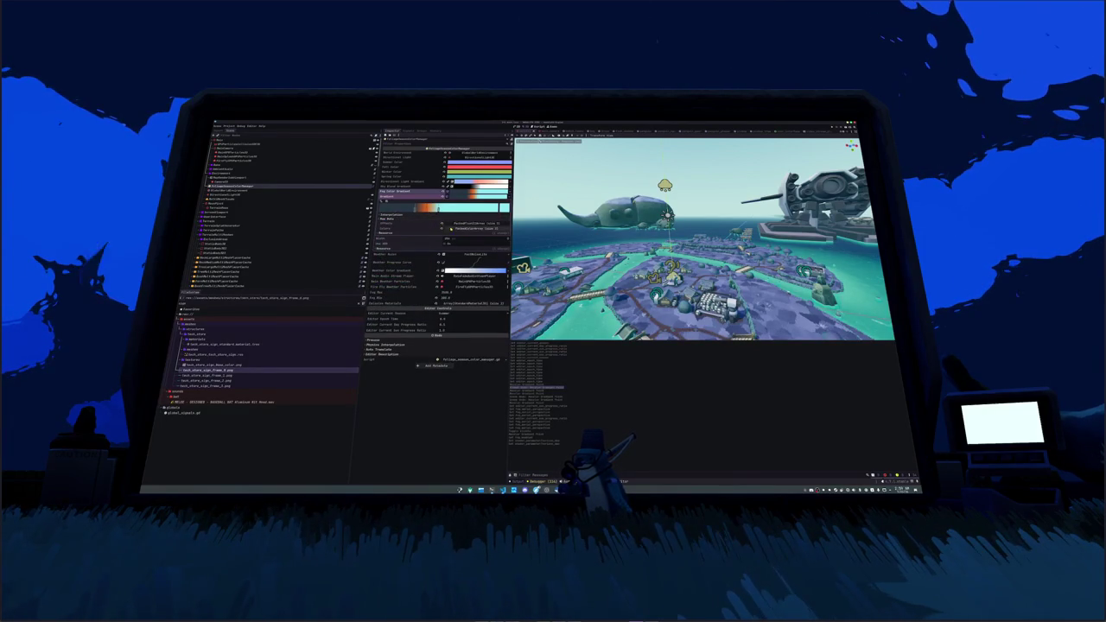
{"action": "left_click", "coordinate": [450, 229]}
{"action": "left_click", "coordinate": [442, 248]}
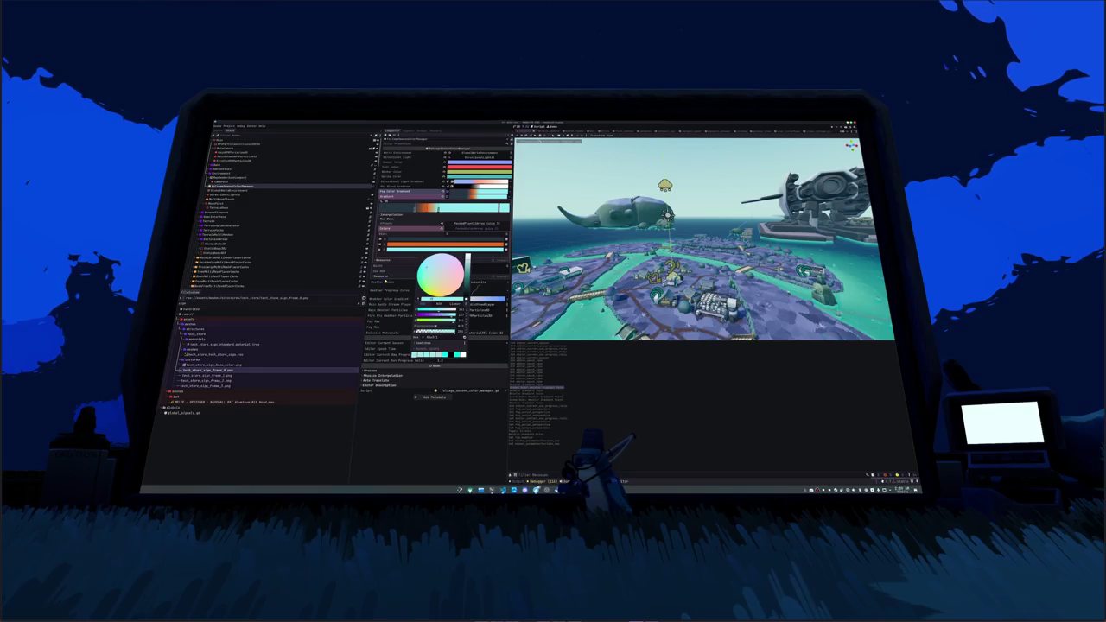
{"action": "left_click", "coordinate": [424, 254]}
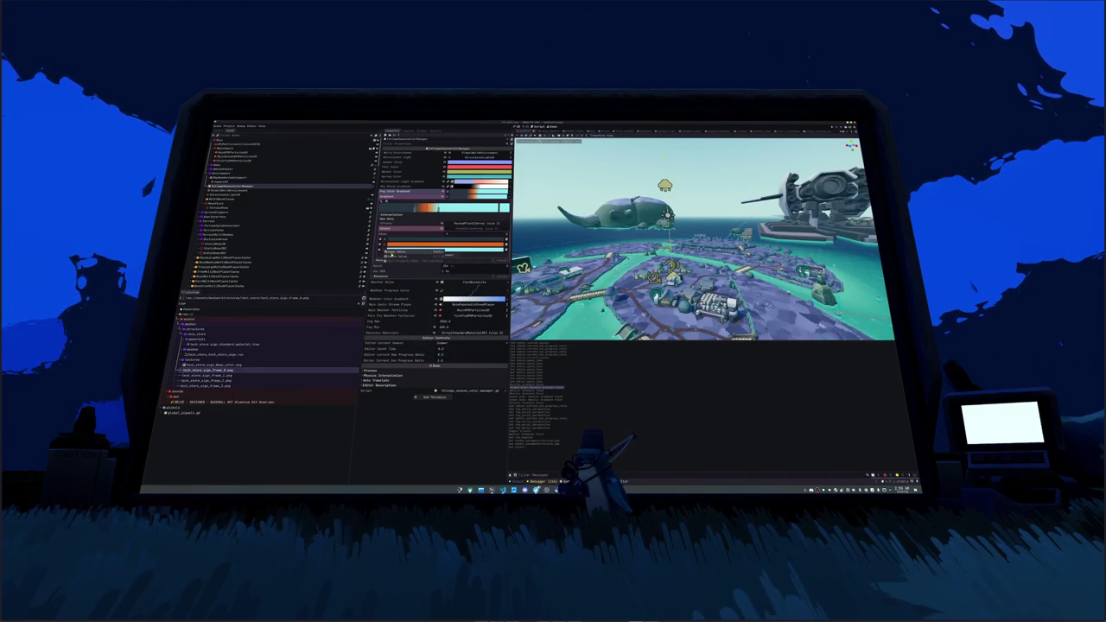
{"action": "left_click", "coordinate": [432, 250]}
{"action": "key", "text": "Escape"}
{"action": "left_click", "coordinate": [242, 190]}
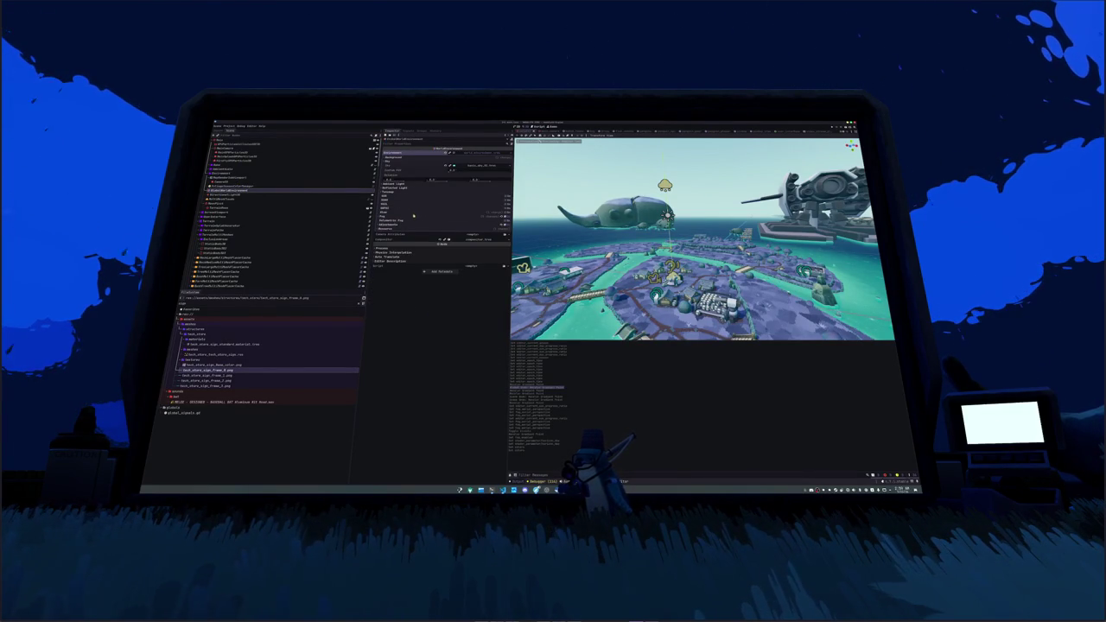
- Edit the sky material's blue Sky Top Color and its orange colour
{"action": "left_click", "coordinate": [450, 167]}
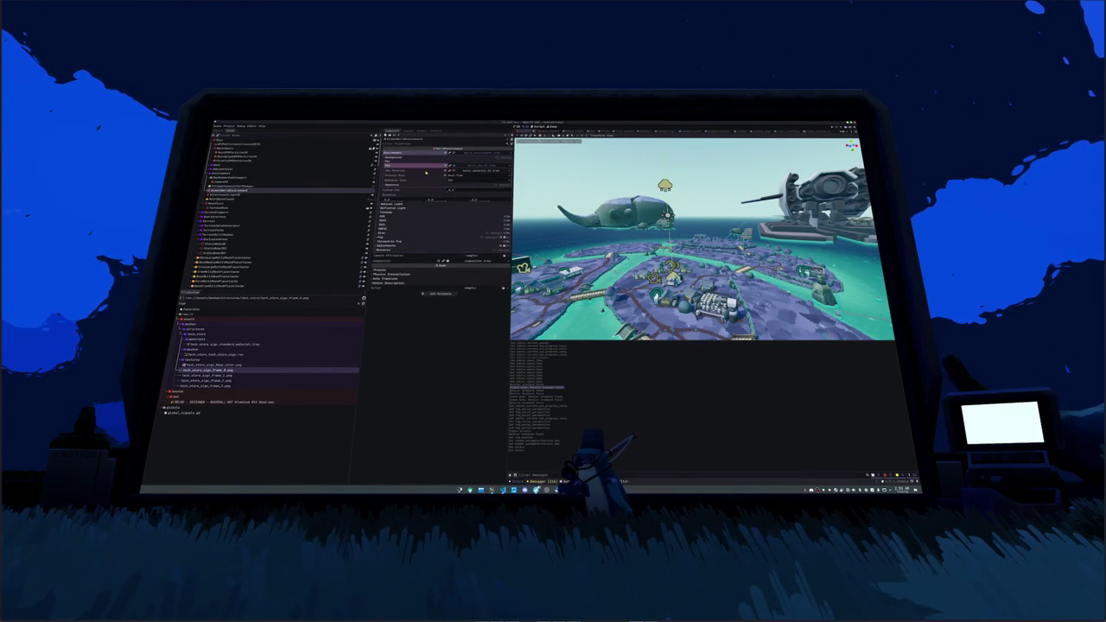
{"action": "left_click", "coordinate": [470, 172]}
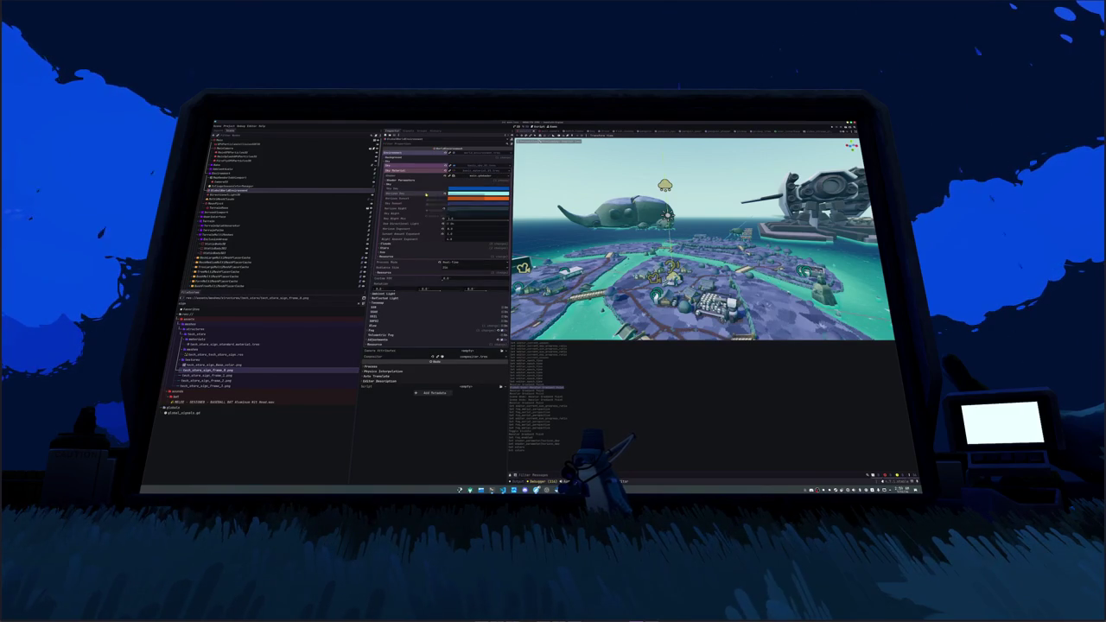
{"action": "left_click", "coordinate": [467, 188]}
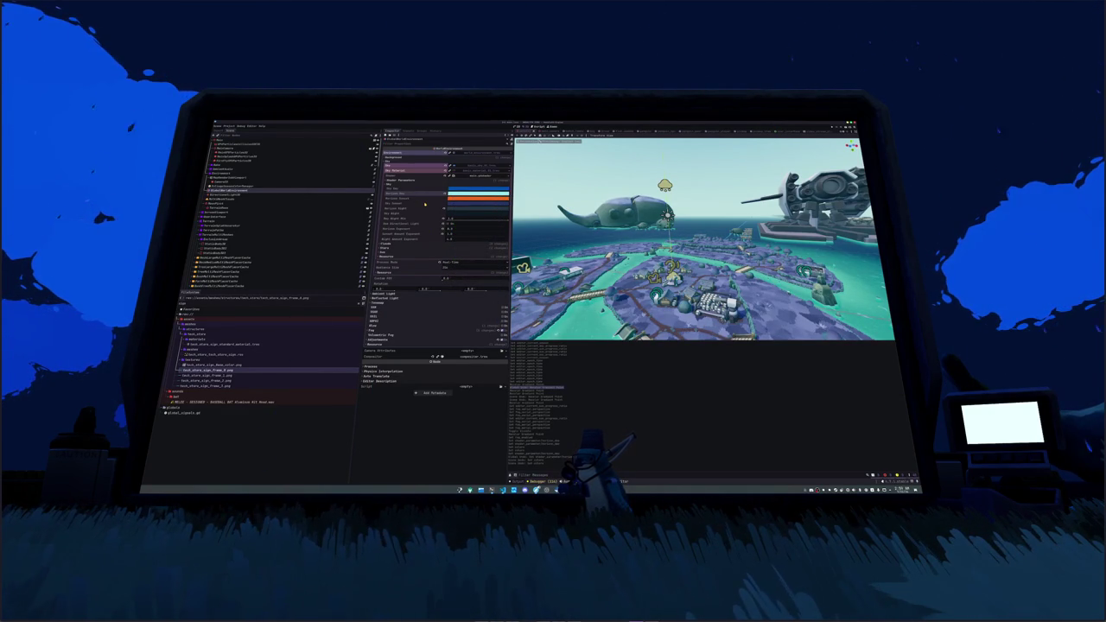
{"action": "left_click", "coordinate": [451, 197]}
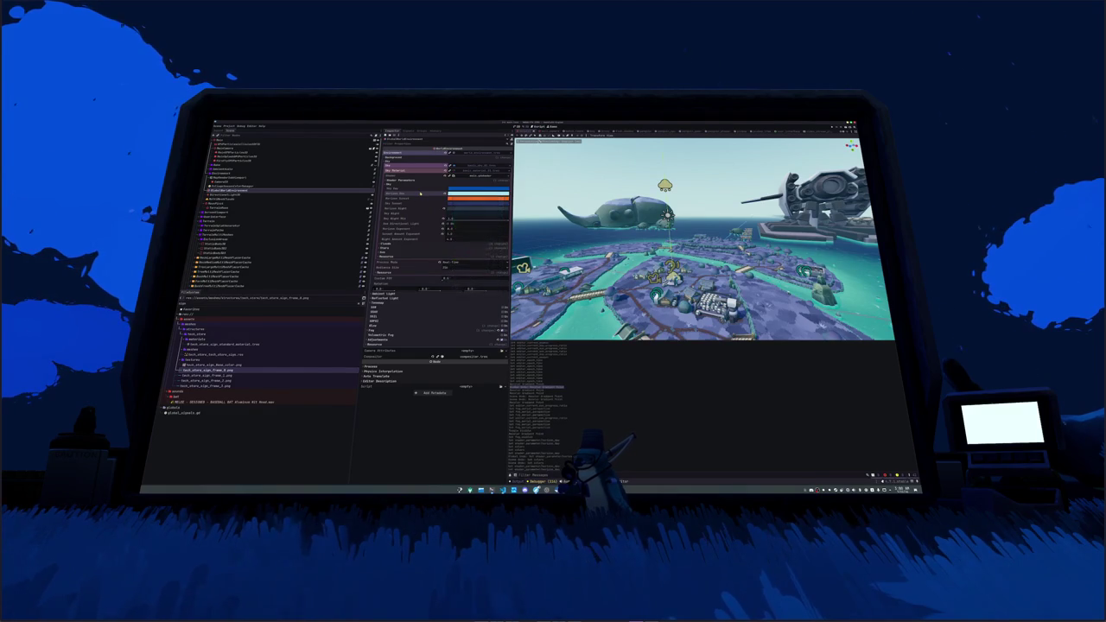
- Edit a colour in the EnvironmentManager's orange gradient, then return to WorldEnvironment
{"action": "left_click", "coordinate": [240, 194]}
{"action": "left_click", "coordinate": [235, 186]}
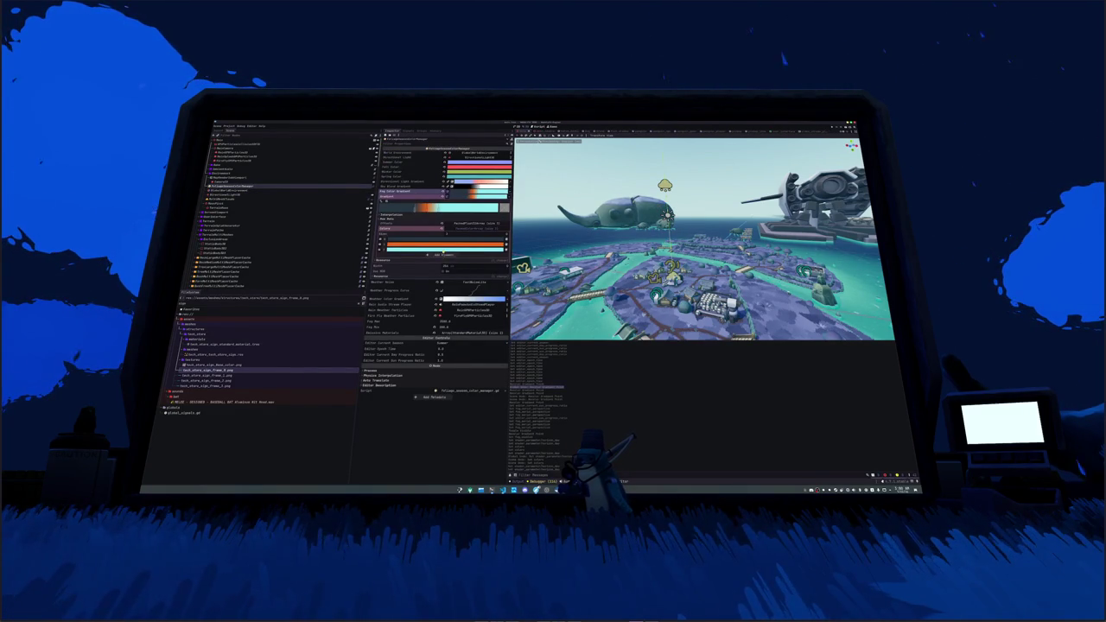
{"action": "left_click", "coordinate": [436, 246]}
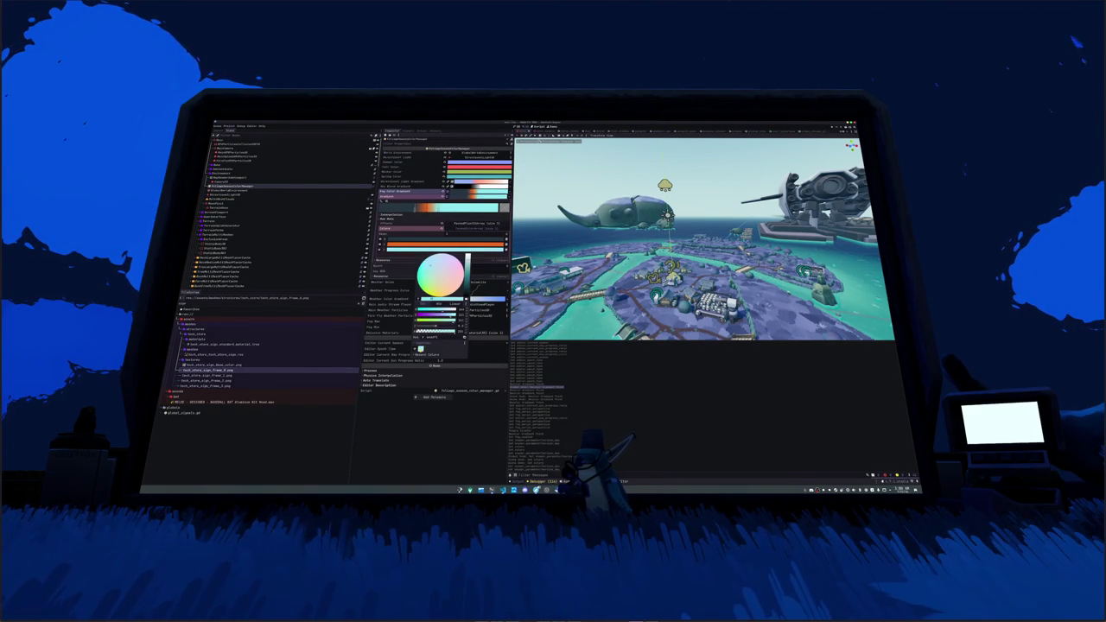
{"action": "key", "text": "Escape"}
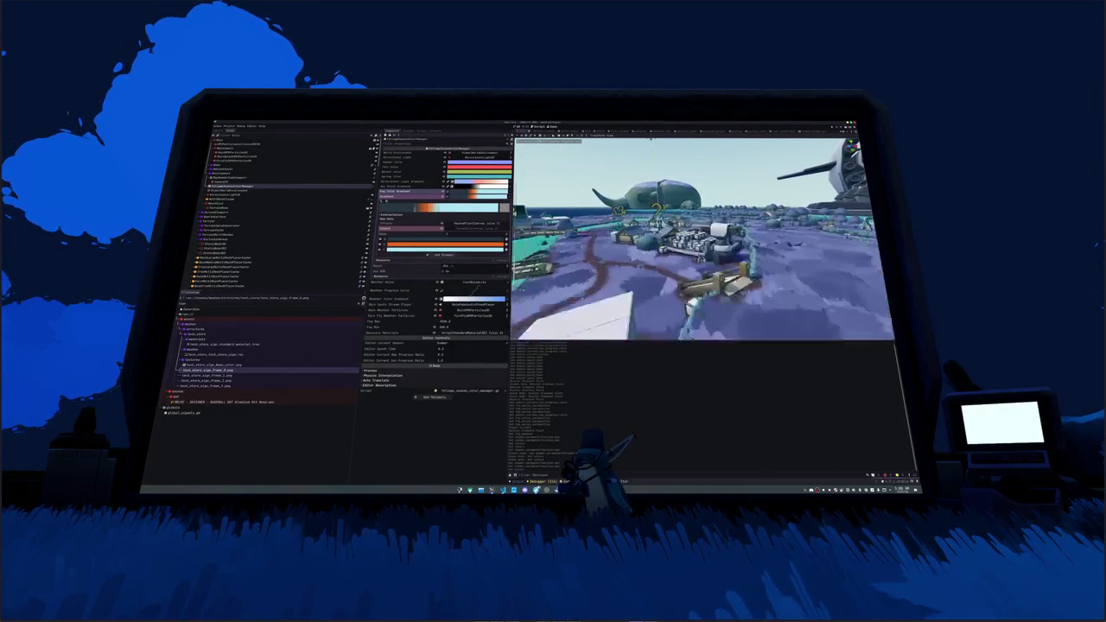
{"action": "left_click", "coordinate": [229, 191]}
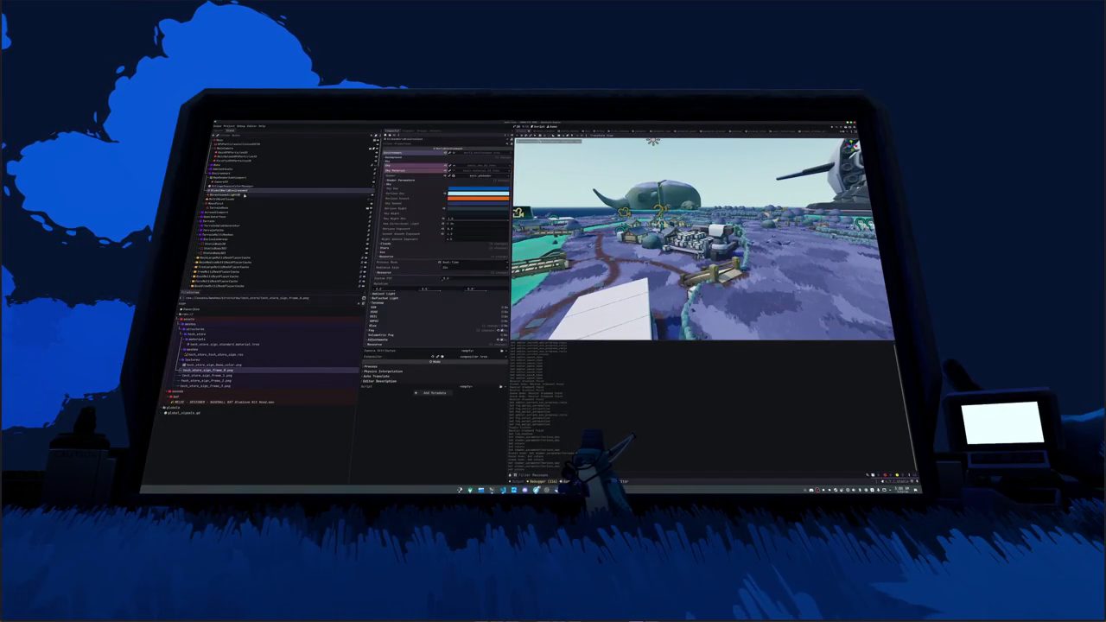
- Collapse the Sky group, expand the Fog settings, then select the pier in the viewport
{"action": "left_click", "coordinate": [479, 161]}
{"action": "left_click", "coordinate": [479, 161]}
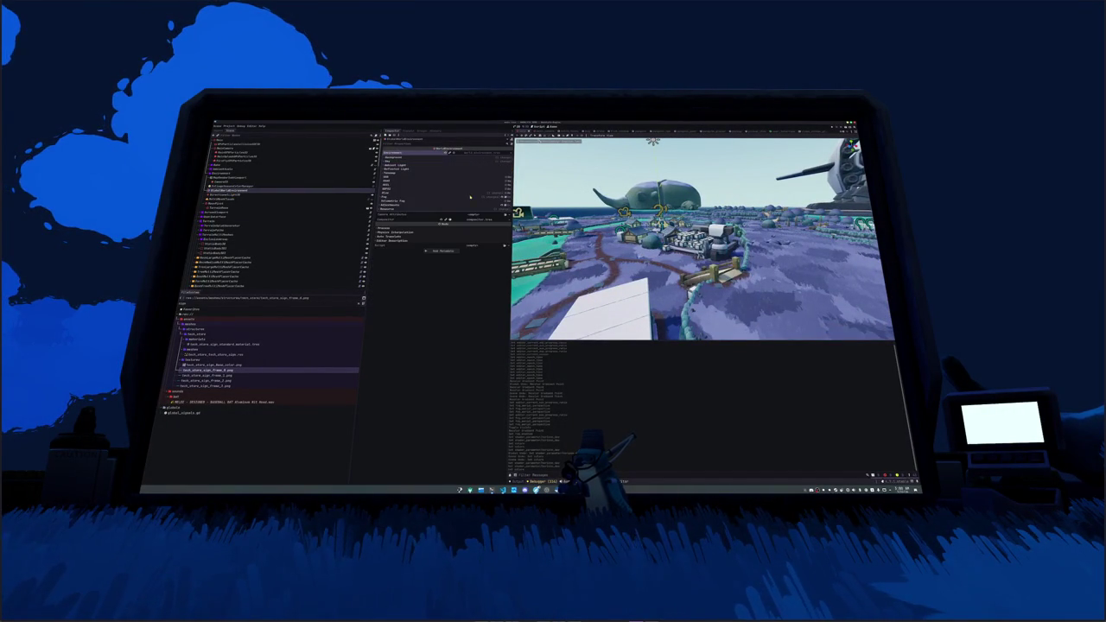
{"action": "left_click", "coordinate": [470, 199]}
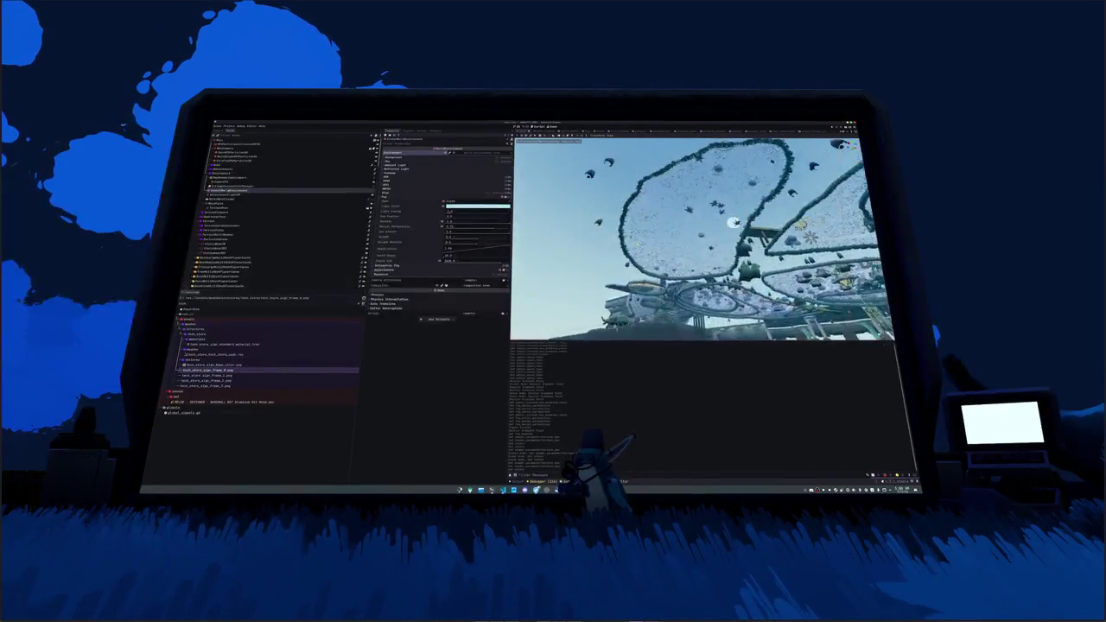
{"action": "left_click", "coordinate": [816, 298]}
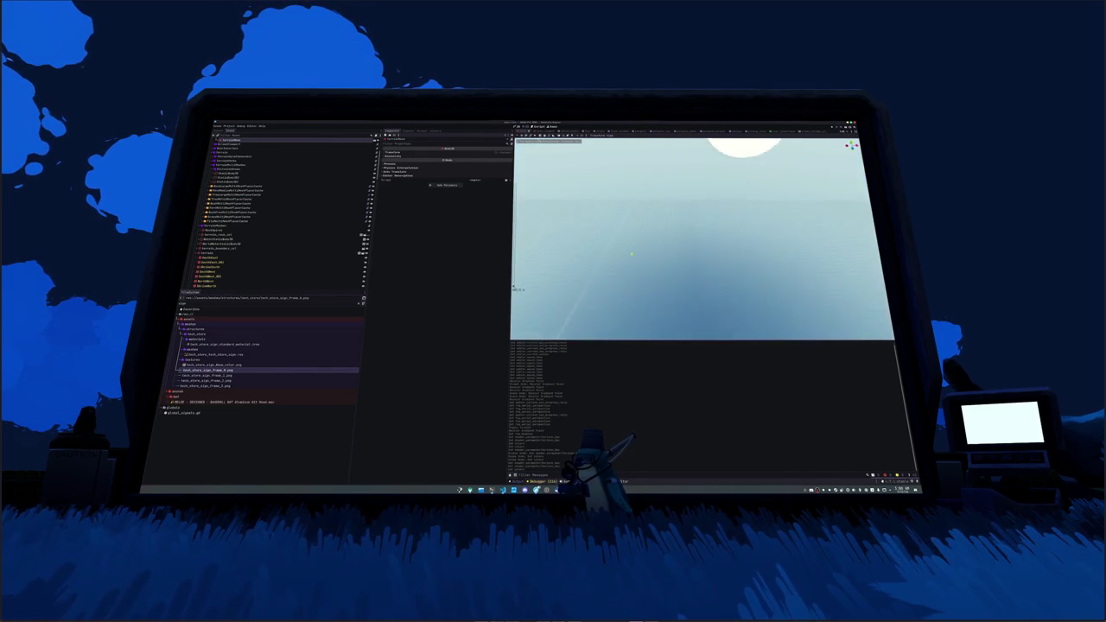
- Select a scene-tree node and save the scene with Ctrl+S
{"action": "left_click", "coordinate": [212, 260]}
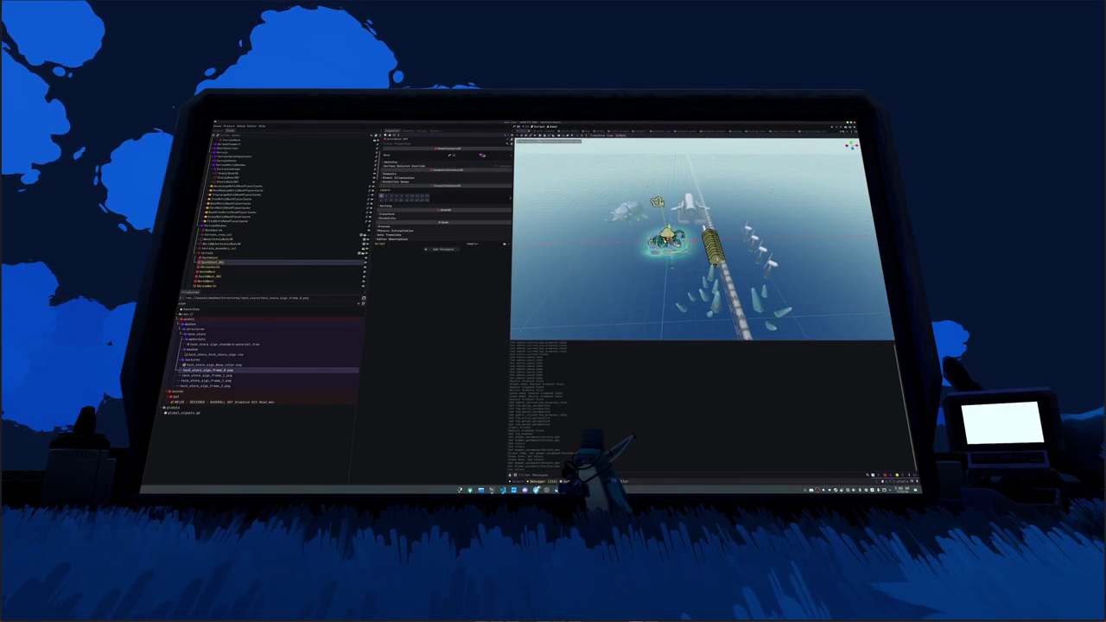
{"action": "key", "text": "ctrl+s"}
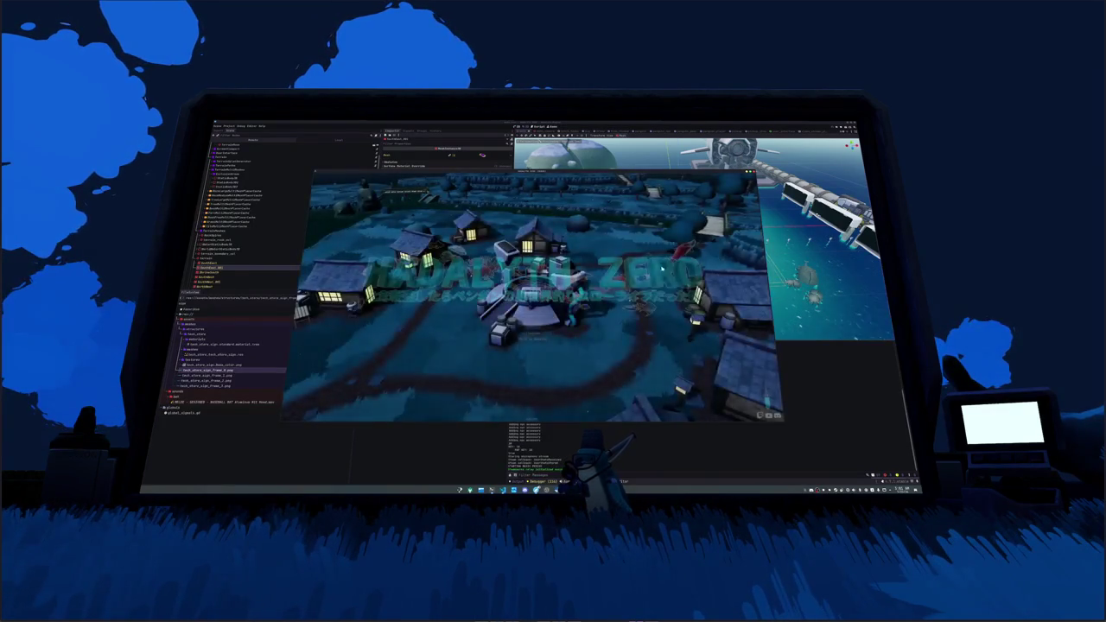
- Start play from the title menu, walk through the night village, then stop the game
{"action": "left_click", "coordinate": [532, 317]}
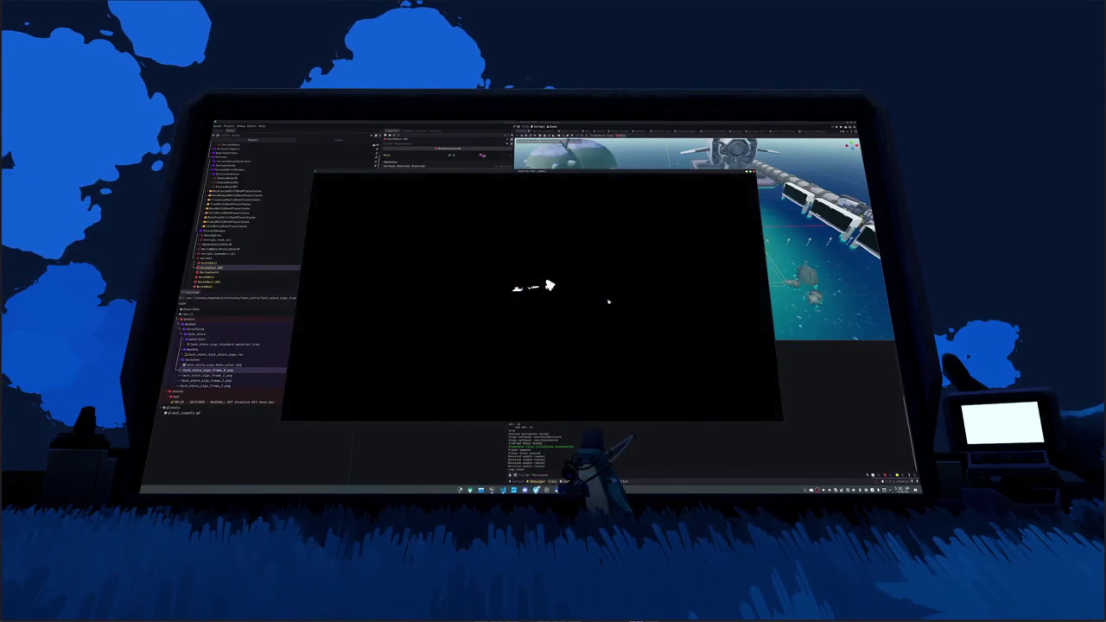
{"action": "key", "text": "w"}
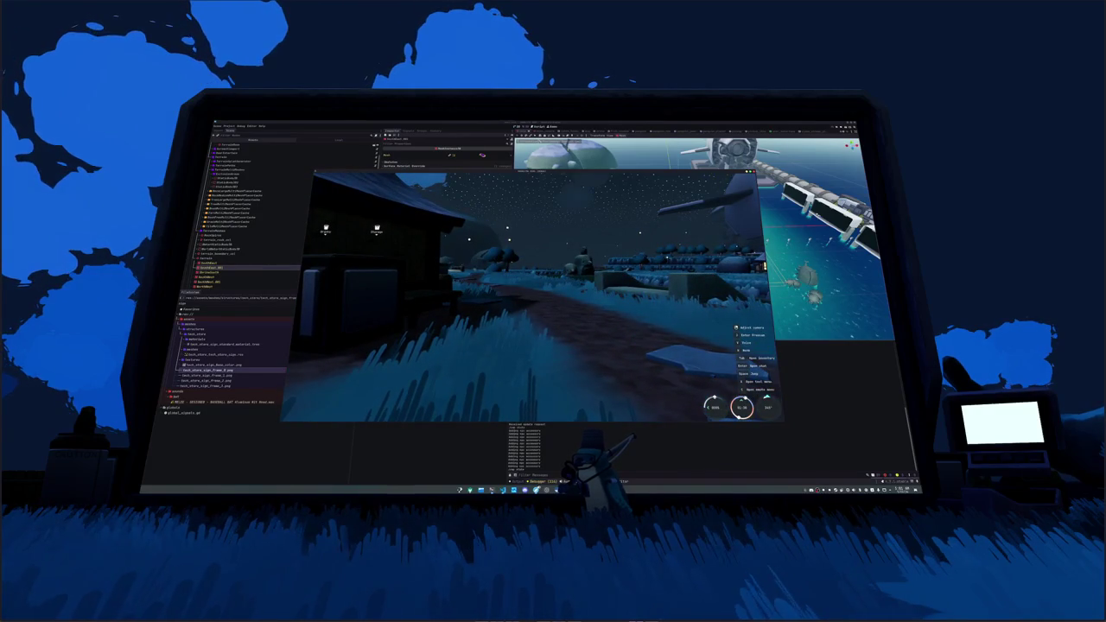
{"action": "key", "text": "F8"}
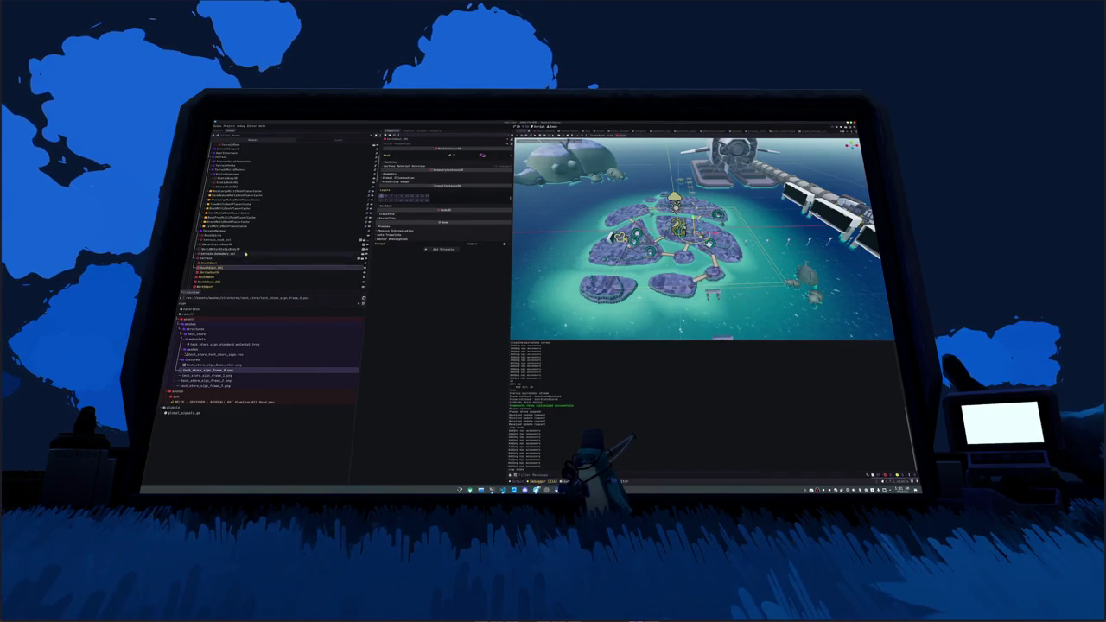
- Show the WorldEnvironment node's Fog settings in the Inspector
{"action": "scroll", "coordinate": [245, 255], "scroll_direction": "up", "scroll_amount": 3}
{"action": "left_click", "coordinate": [237, 179]}
{"action": "left_click", "coordinate": [385, 196]}
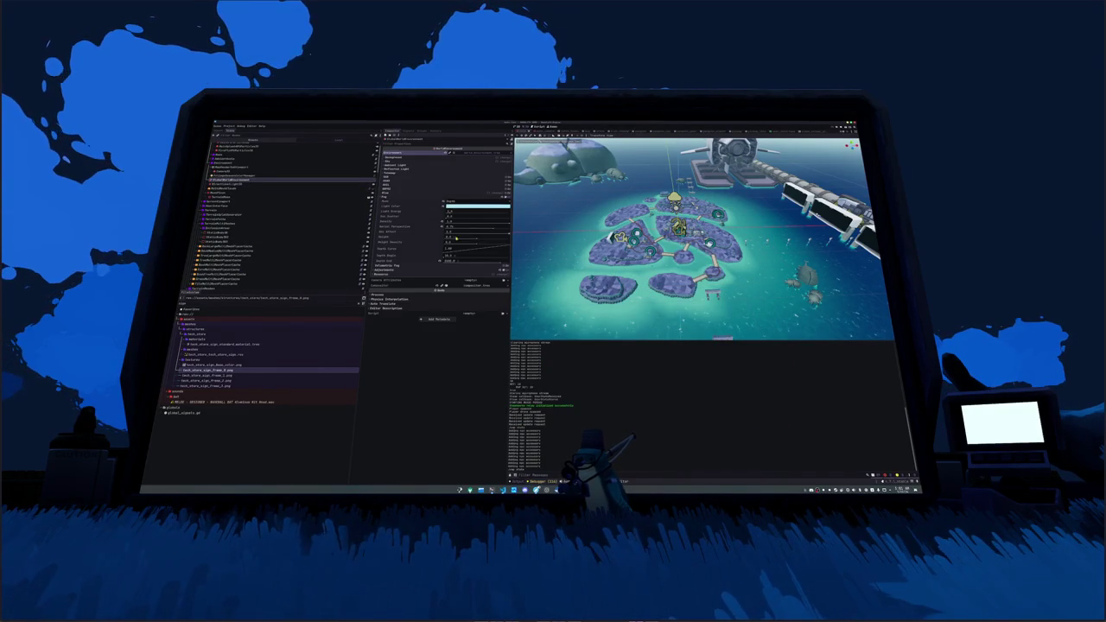
- Run and close the game twice to test the fog, then save the scene
{"action": "key", "text": "F5"}
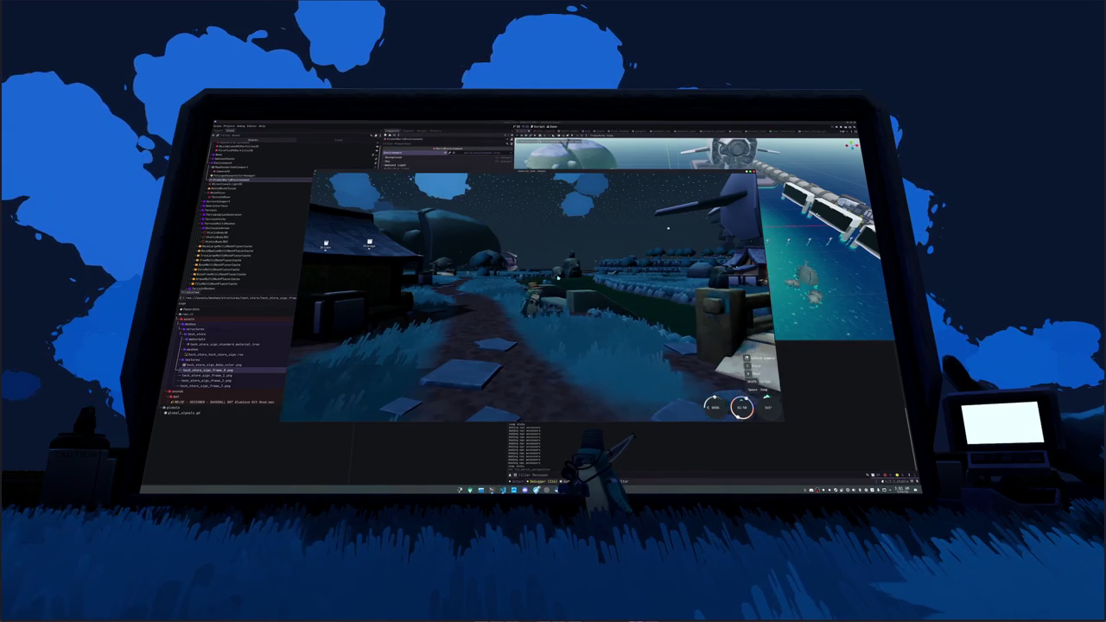
{"action": "key", "text": "F8"}
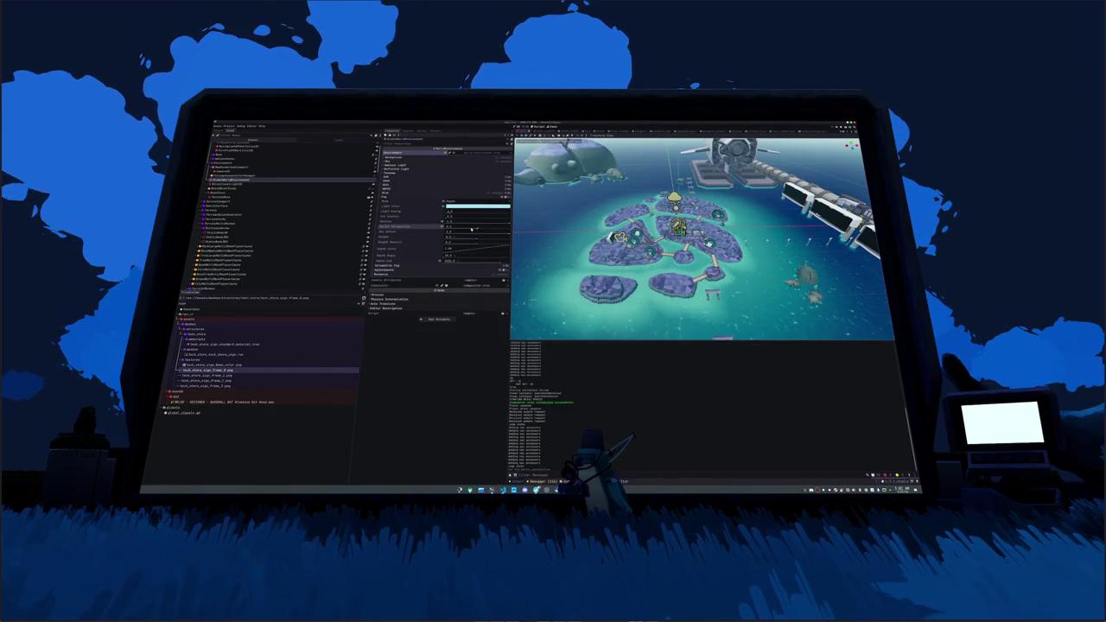
{"action": "key", "text": "F5"}
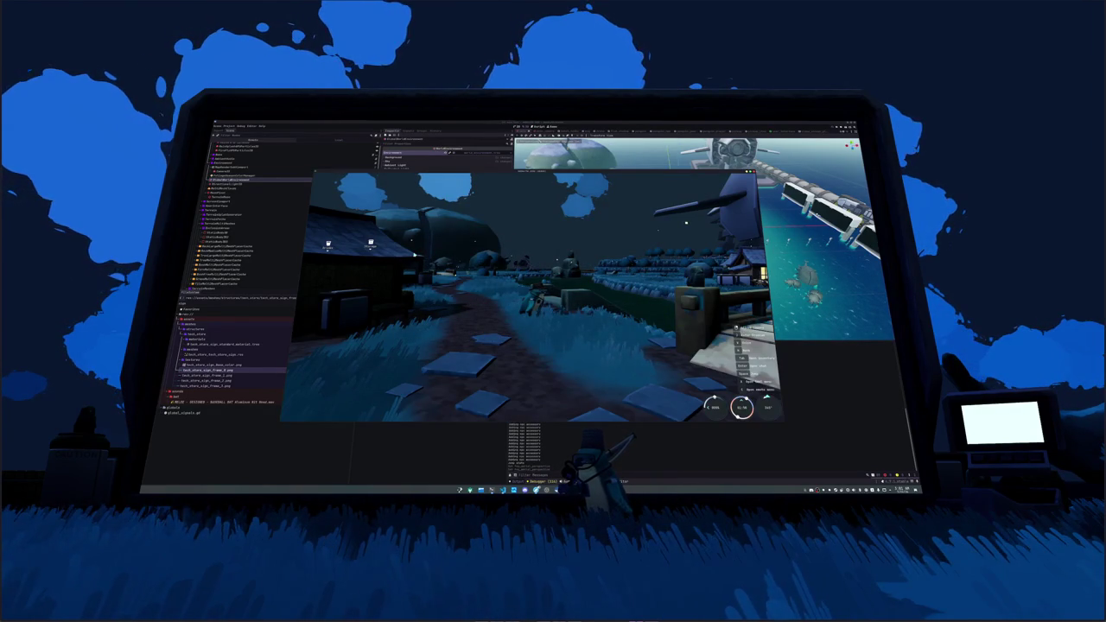
{"action": "key", "text": "F8"}
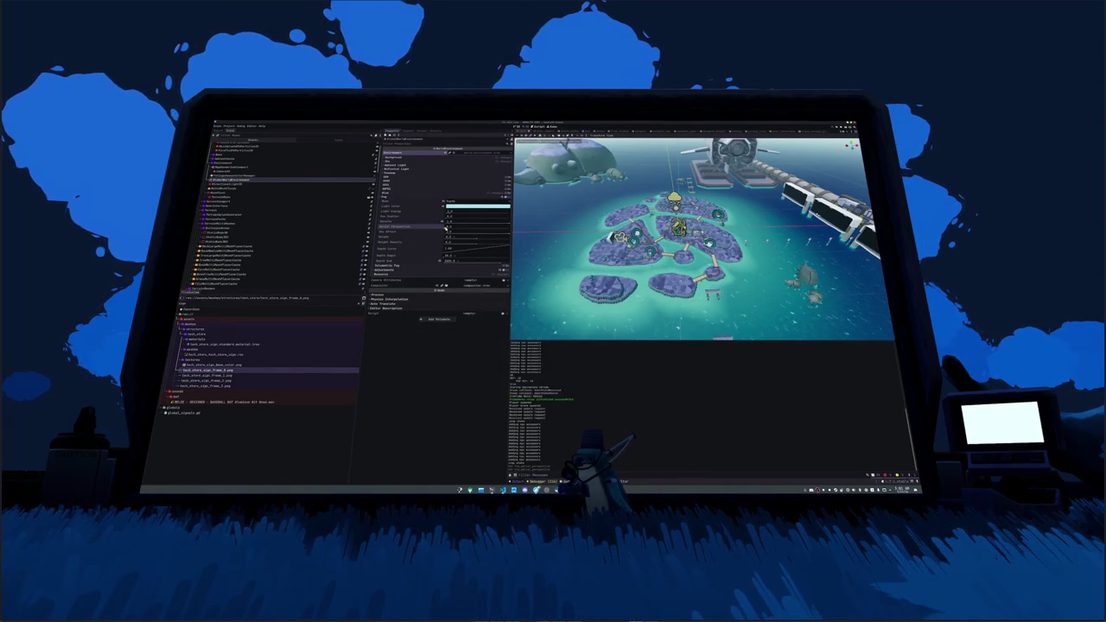
{"action": "key", "text": "ctrl+s"}
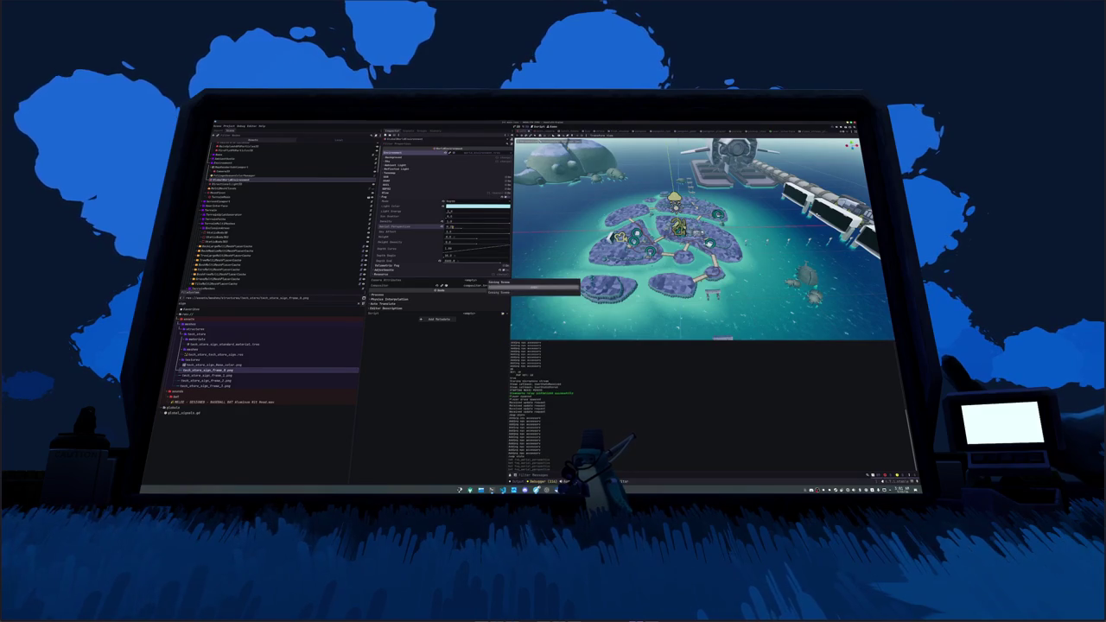
- Walk the character along the path past the hedge row toward the lit building
{"action": "key", "text": "w"}
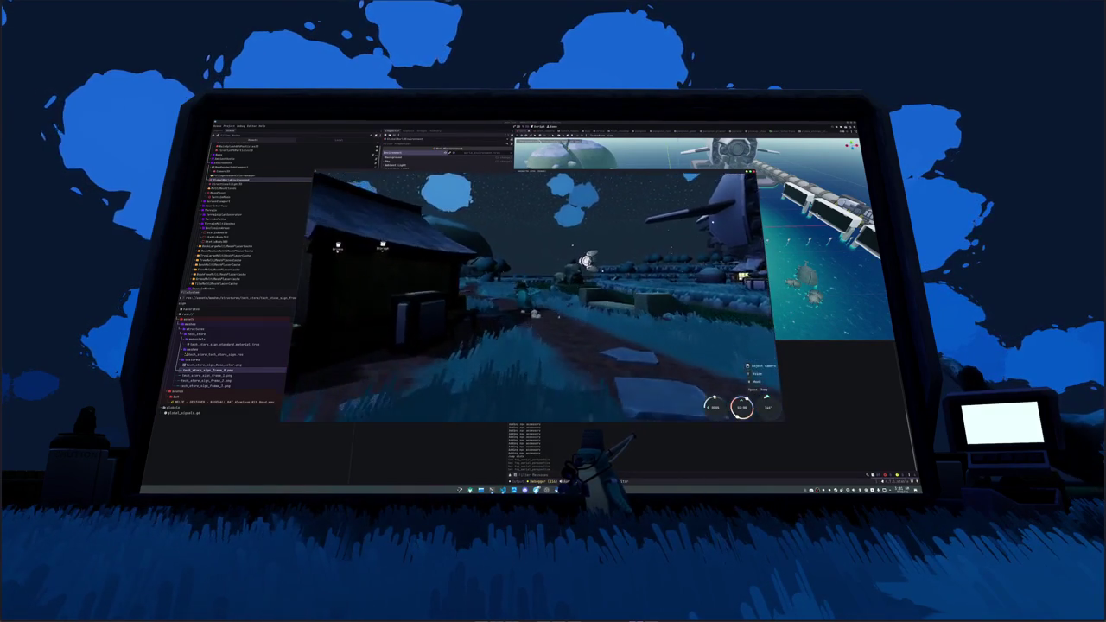
{"action": "key", "text": "w"}
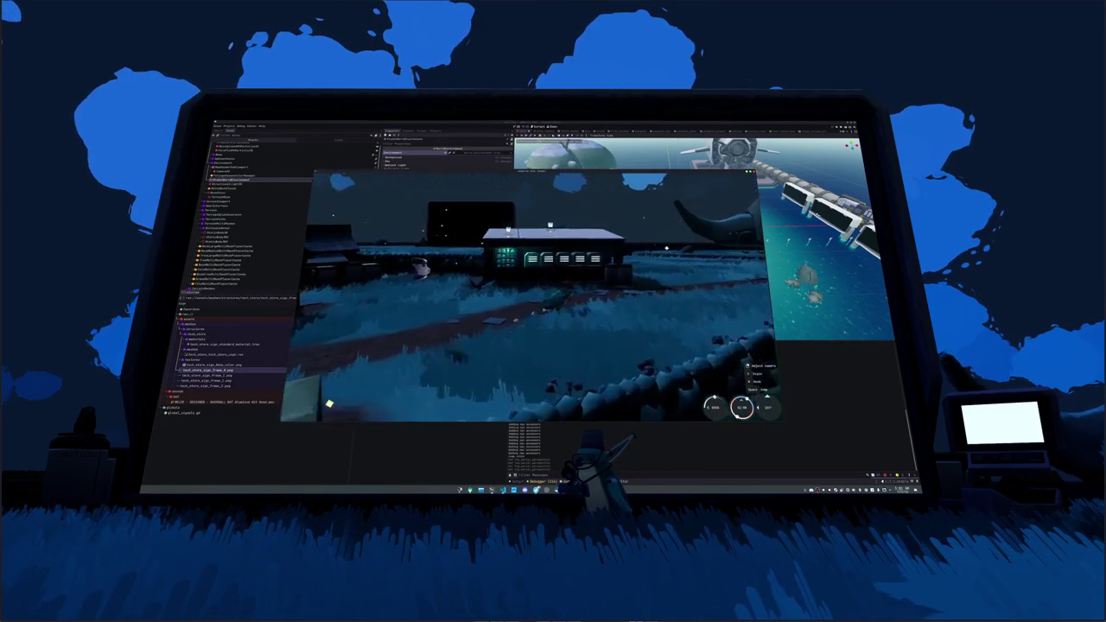
{"action": "key", "text": "w"}
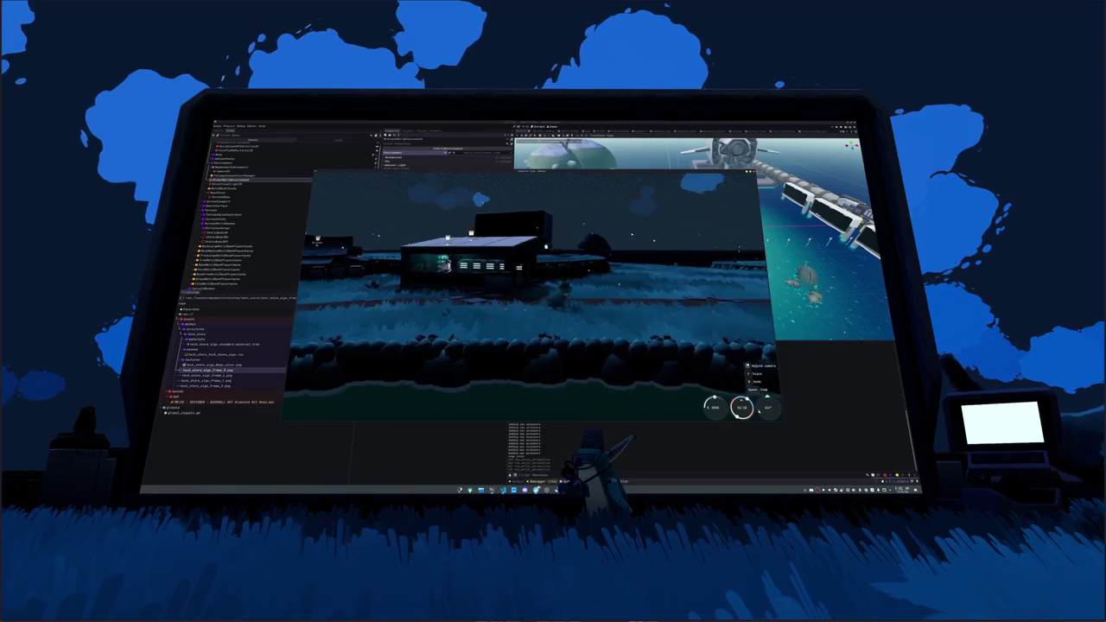
{"action": "key", "text": "w"}
{"action": "key", "text": "w"}
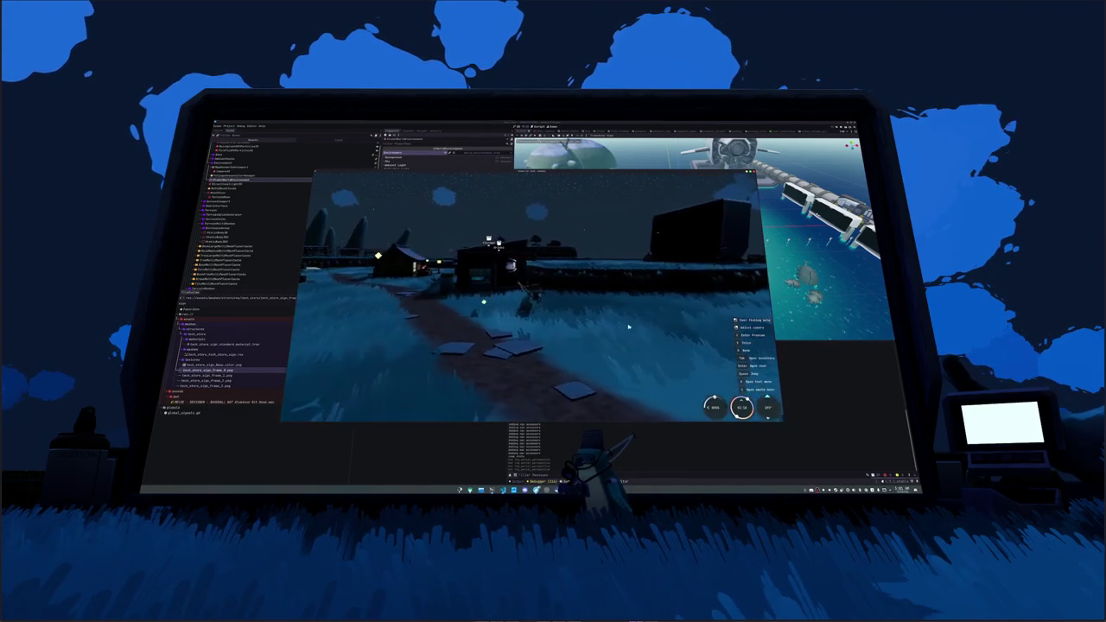
{"action": "key", "text": "w"}
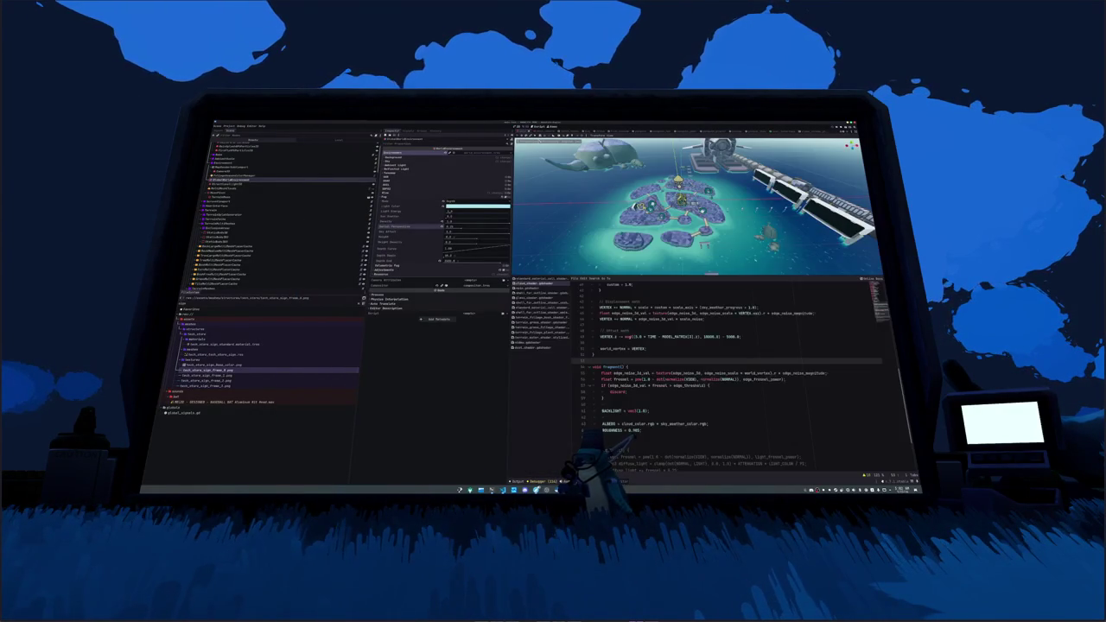
{"action": "left_click", "coordinate": [629, 343]}
{"action": "left_click", "coordinate": [652, 337]}
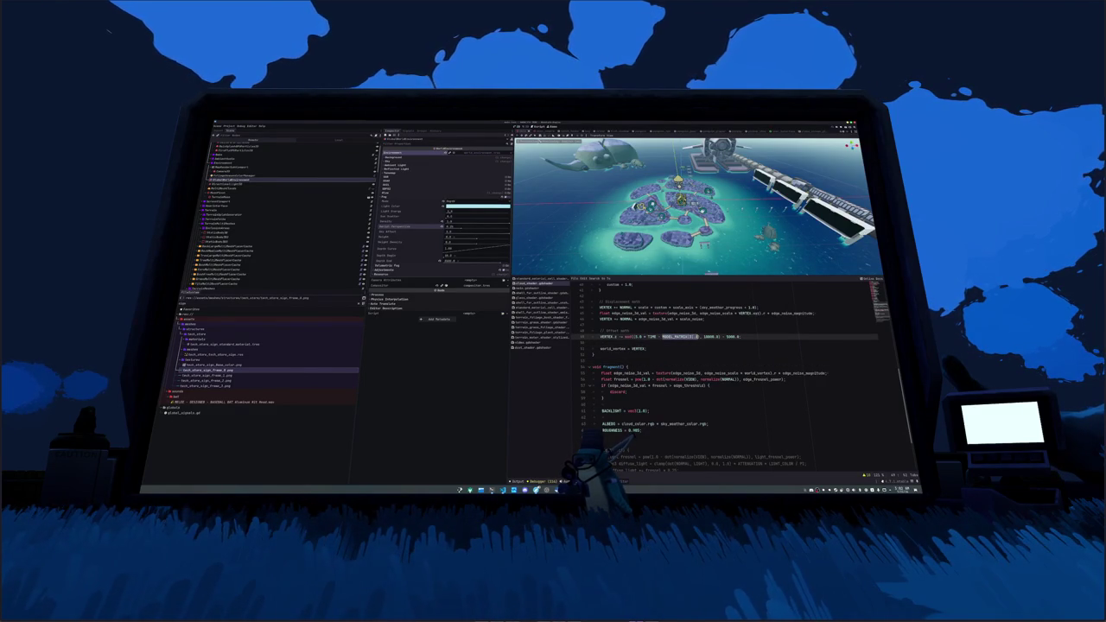
{"action": "left_click", "coordinate": [719, 343]}
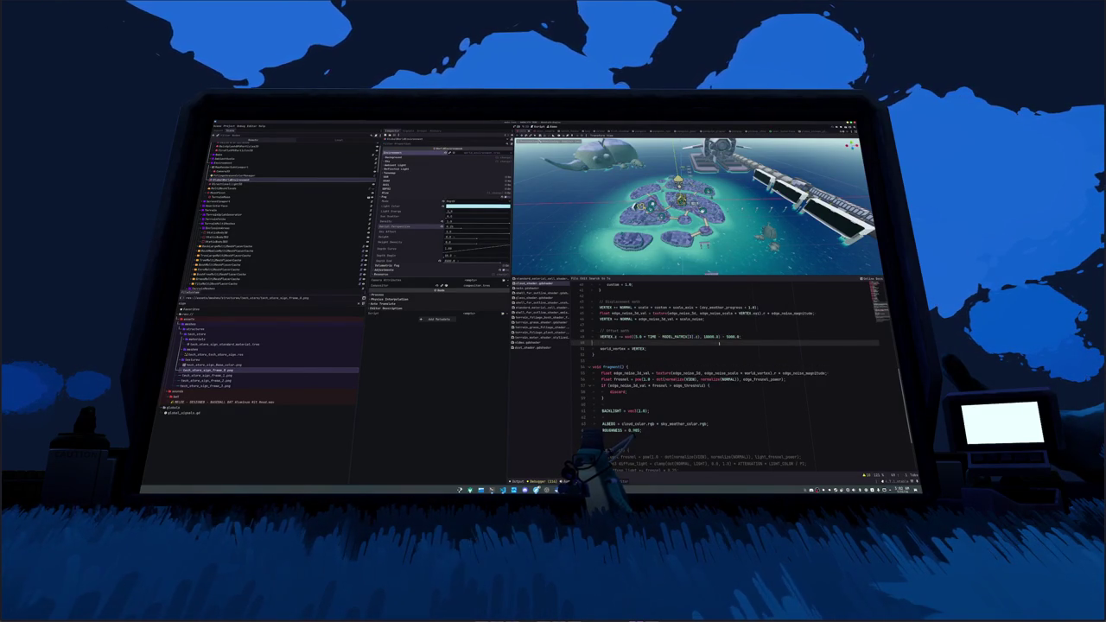
{"action": "key", "text": "F5"}
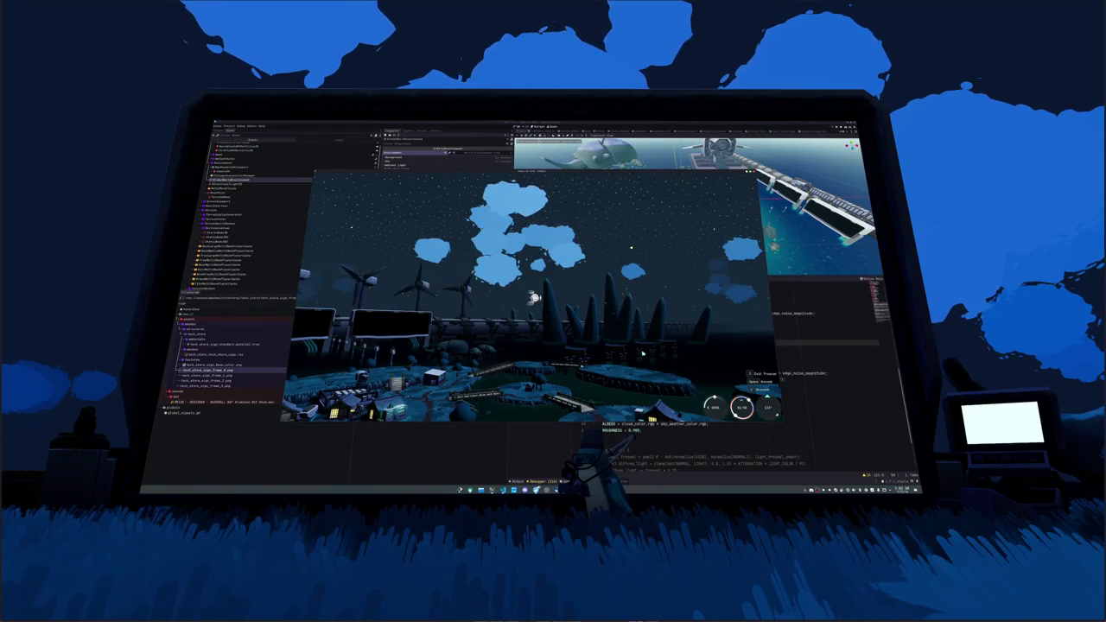
{"action": "key", "text": "F8"}
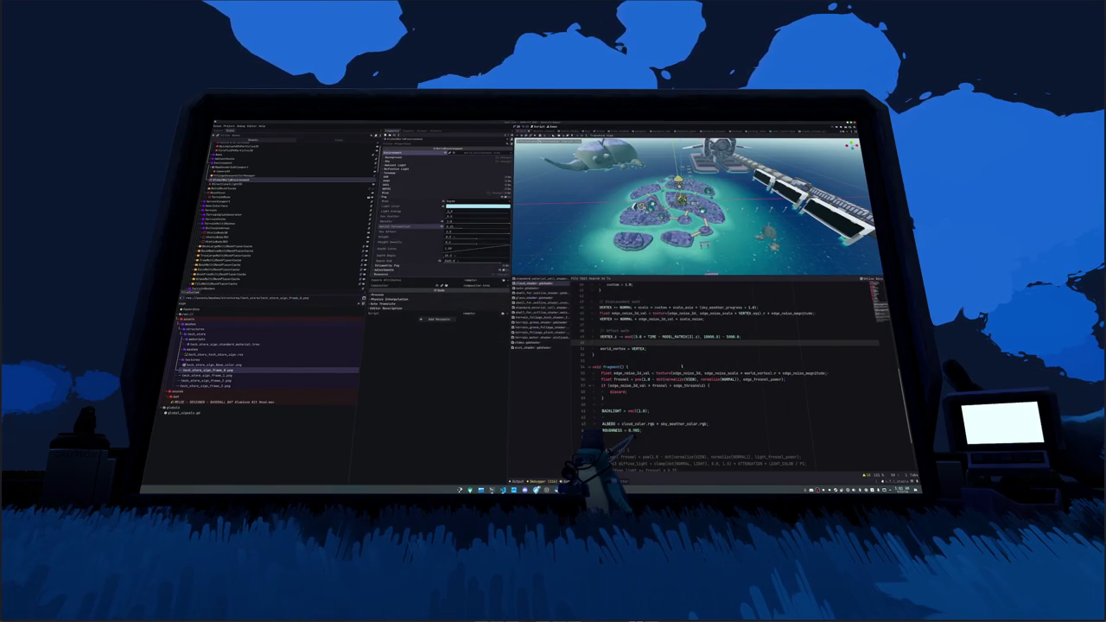
{"action": "key", "text": "F5"}
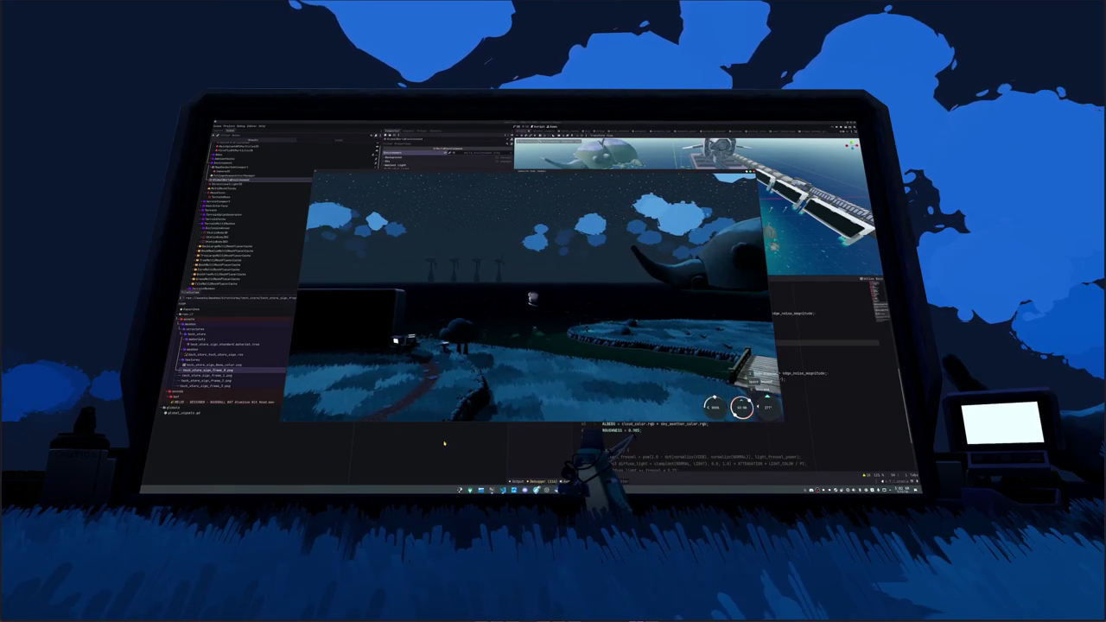
{"action": "key", "text": "F8"}
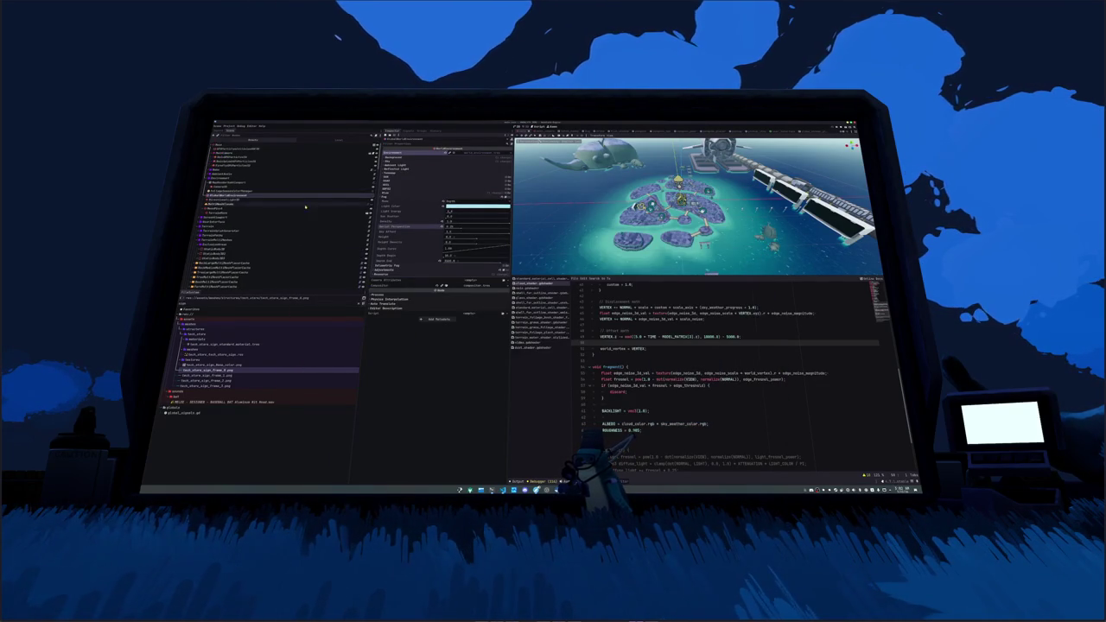
- Select the weather manager node to show its colour gradient properties
{"action": "left_click", "coordinate": [358, 153]}
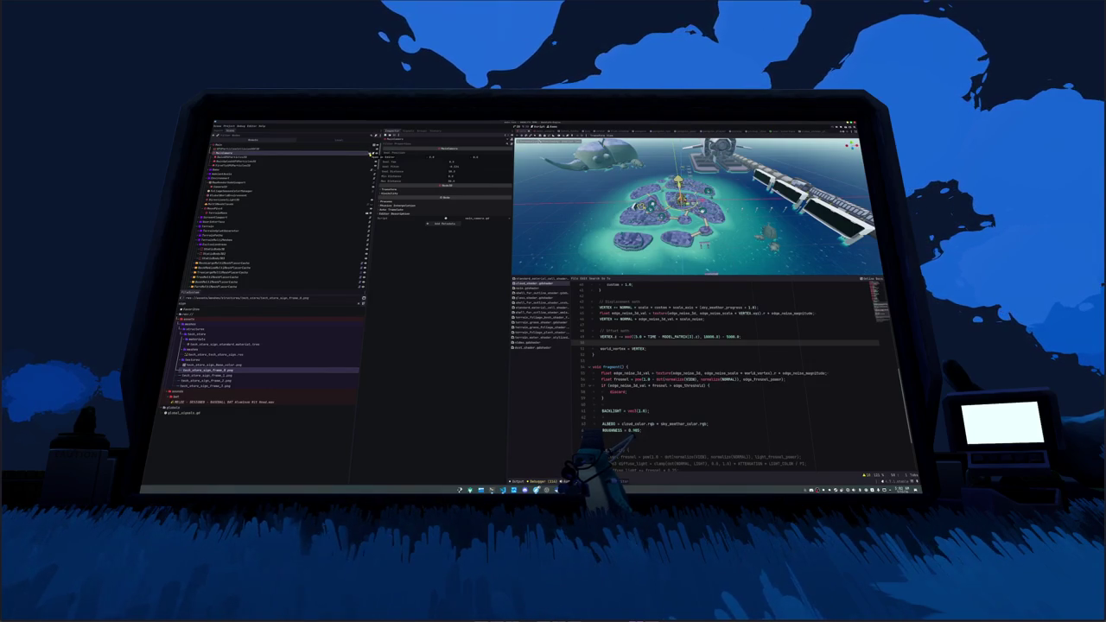
{"action": "left_click", "coordinate": [302, 191]}
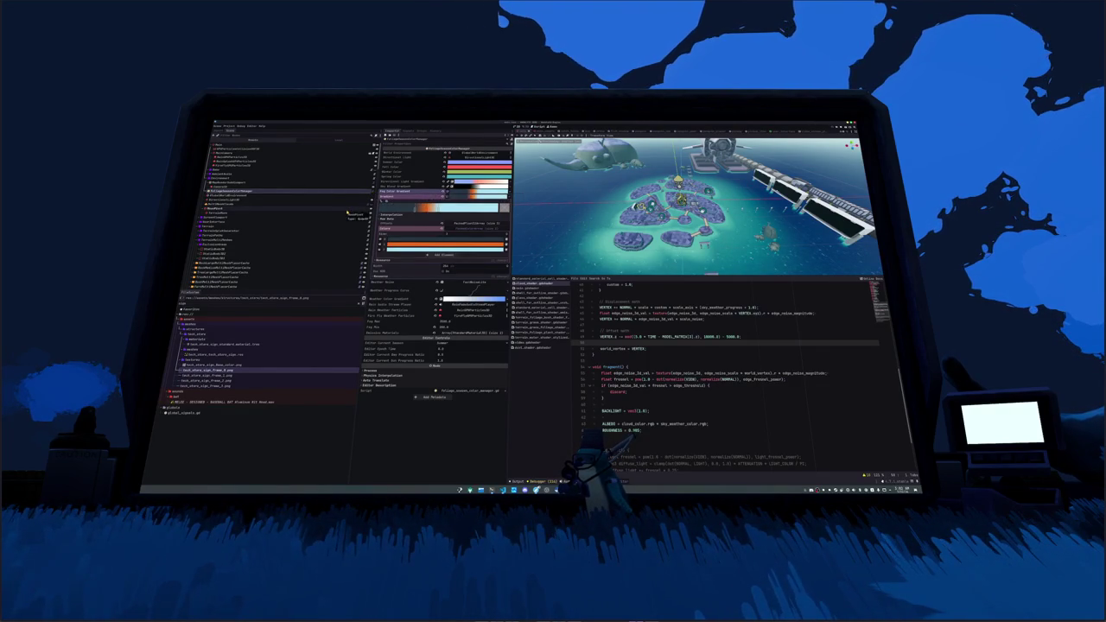
- Run the game with F5 to test the weather colours
{"action": "key", "text": "F5"}
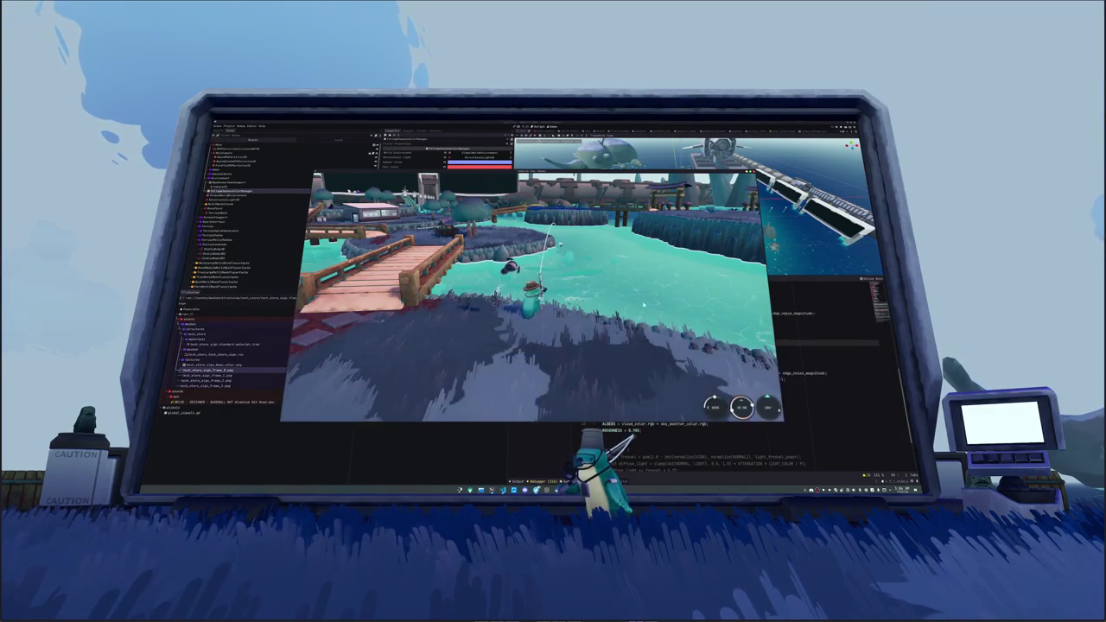
- Dismiss the catch result, scroll the in-game monitor, then cast the line to start fishing
{"action": "key", "text": "space"}
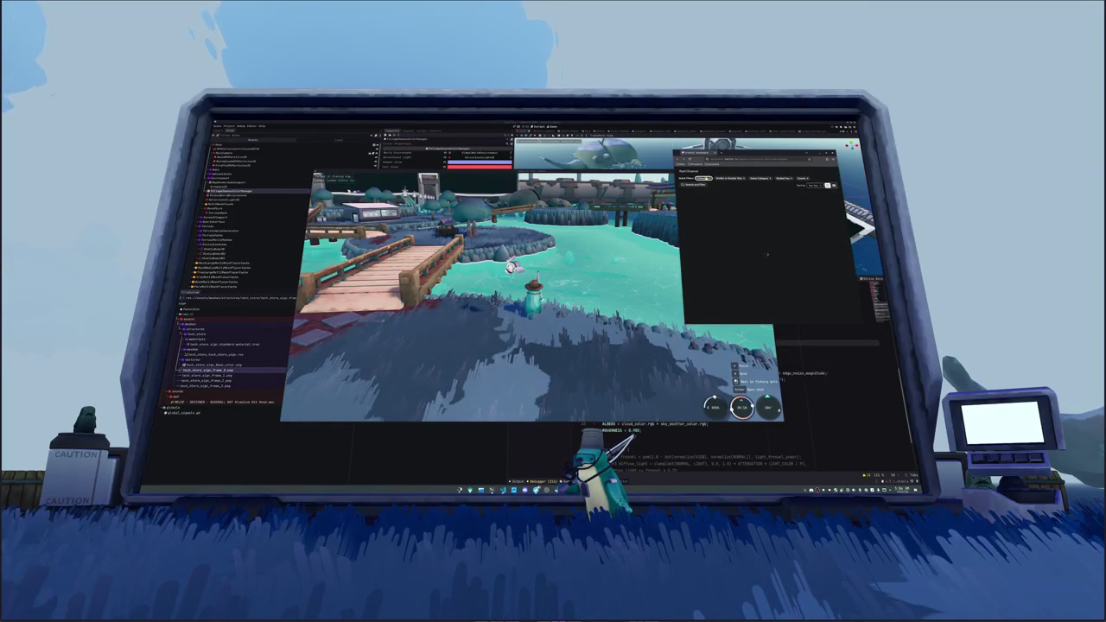
{"action": "scroll", "coordinate": [769, 256], "scroll_direction": "down", "scroll_amount": 3}
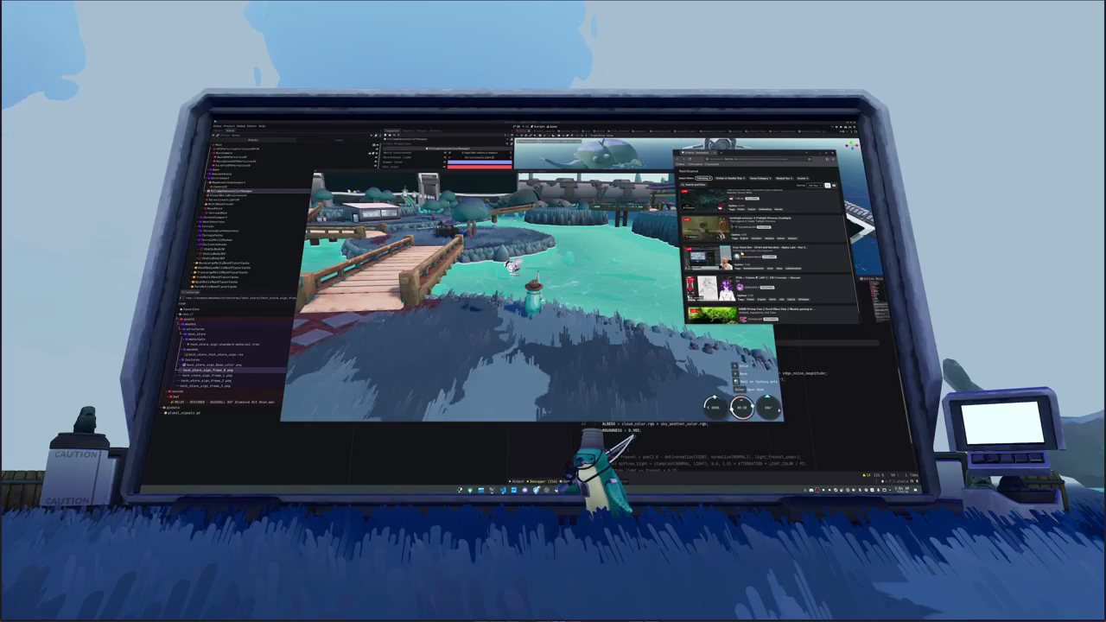
{"action": "scroll", "coordinate": [769, 257], "scroll_direction": "down", "scroll_amount": 3}
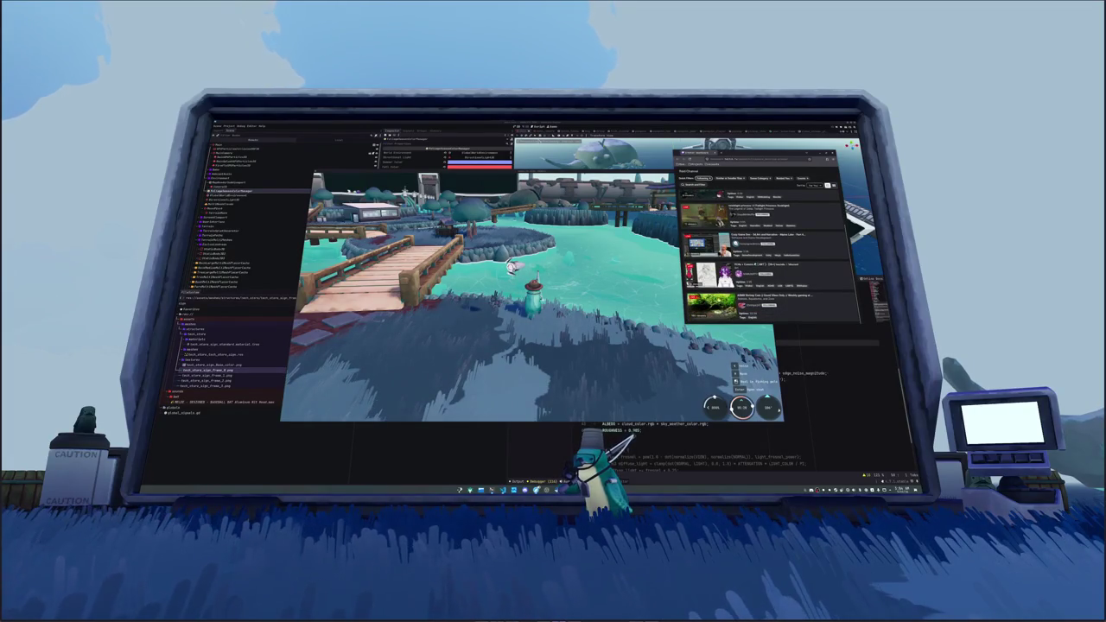
{"action": "scroll", "coordinate": [769, 256], "scroll_direction": "up", "scroll_amount": 3}
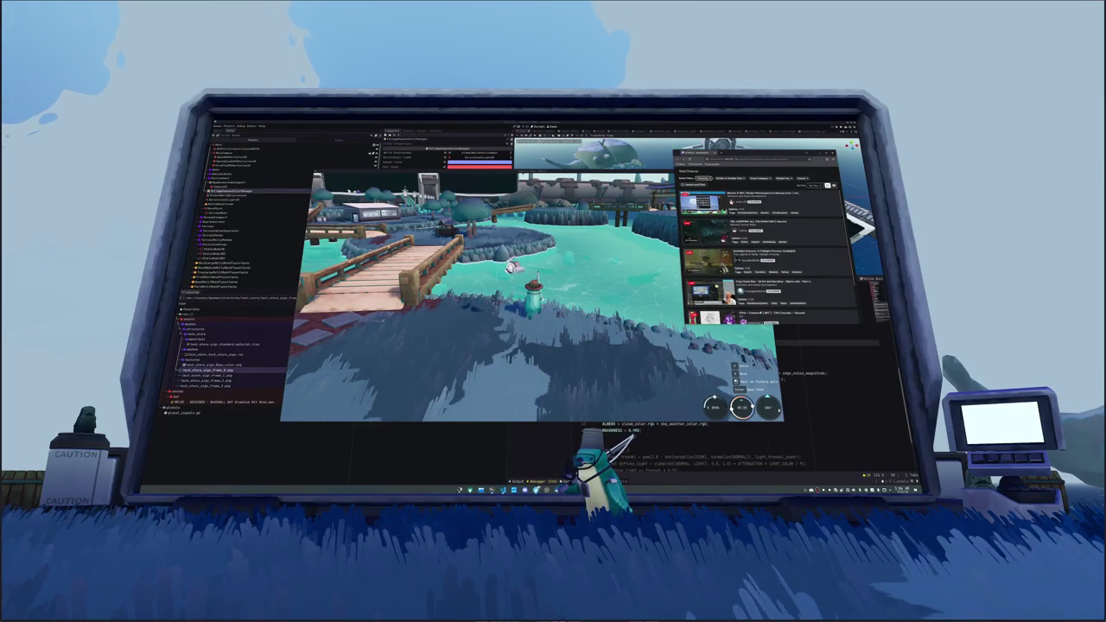
{"action": "left_click", "coordinate": [628, 278]}
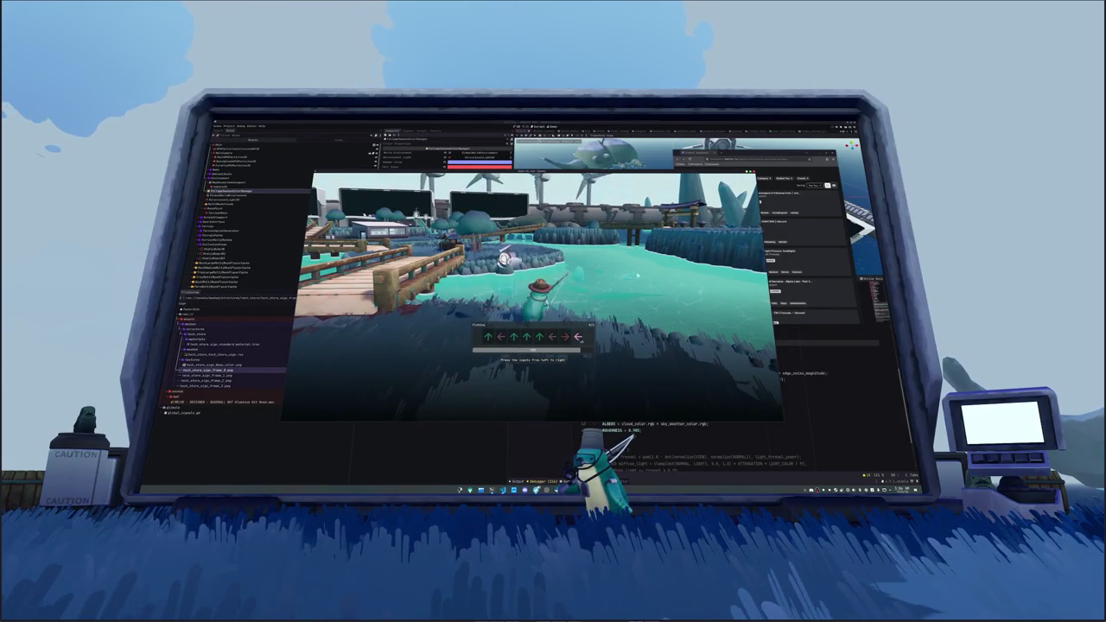
- Enter the Left arrow to finish the fishing arrow sequence and reel in
{"action": "key", "text": "Left"}
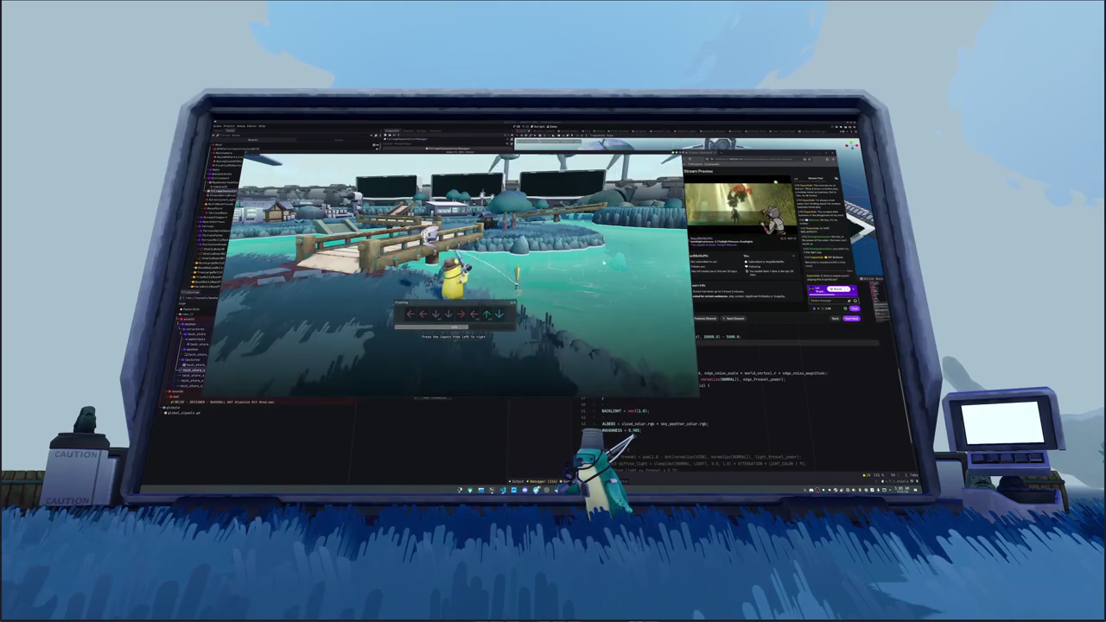
- Enter Up and Down to land the Green Moray Eel, dismiss its card, and cast again
{"action": "key", "text": "Up"}
{"action": "key", "text": "Down"}
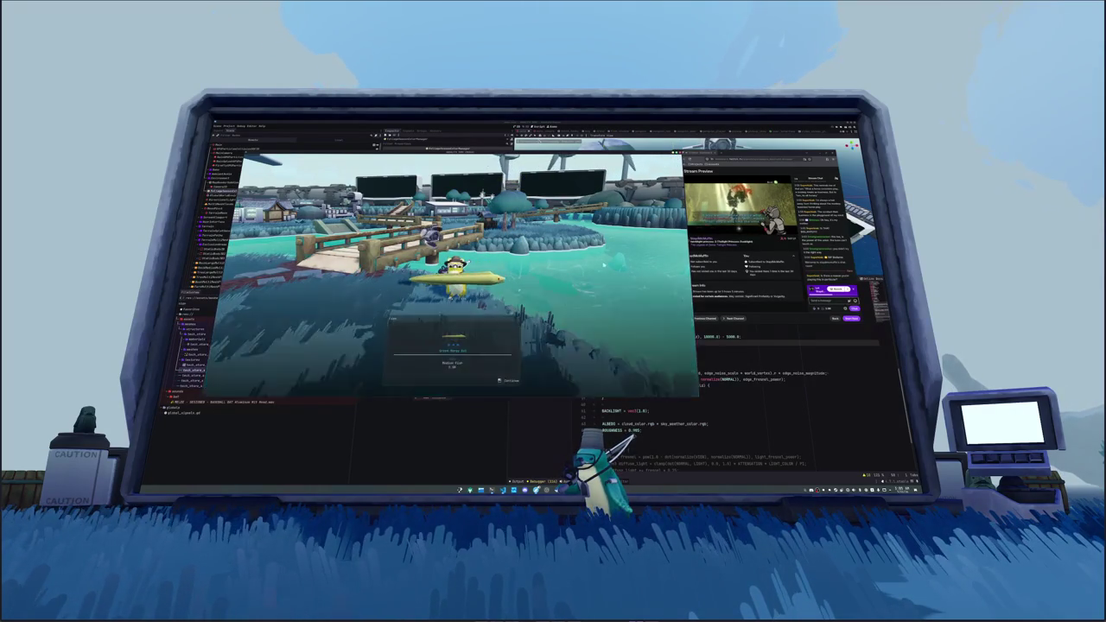
{"action": "key", "text": "space"}
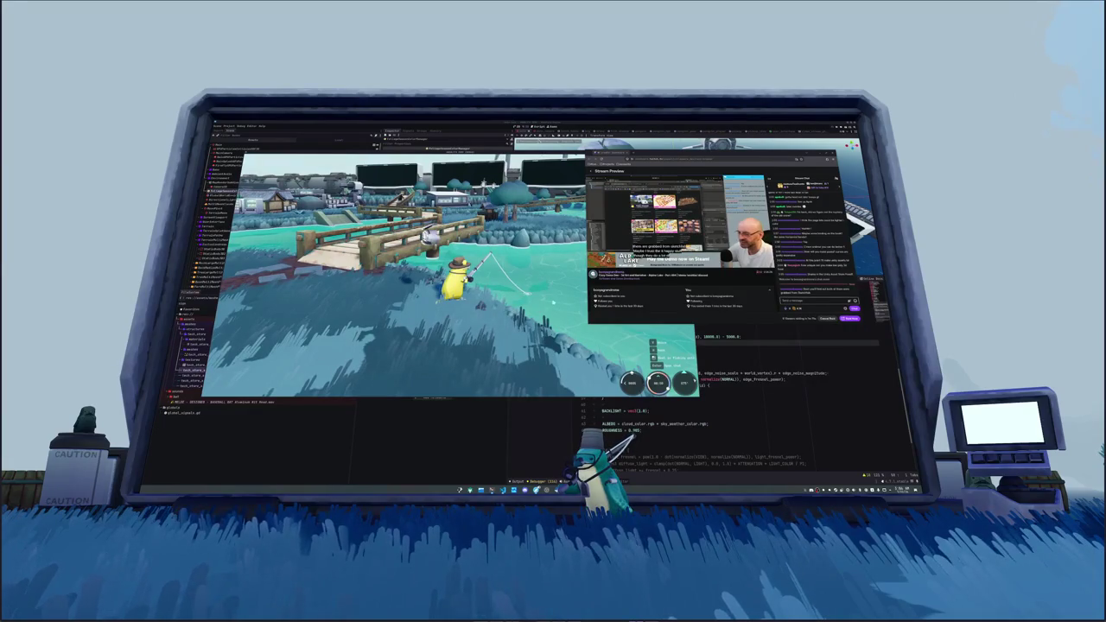
{"action": "left_click", "coordinate": [553, 302]}
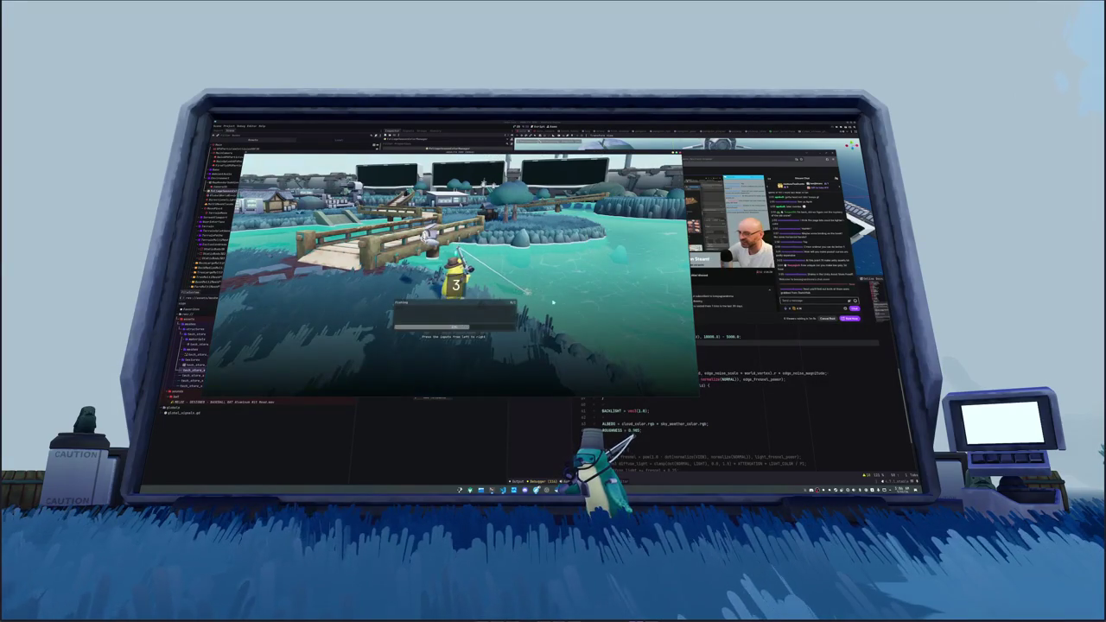